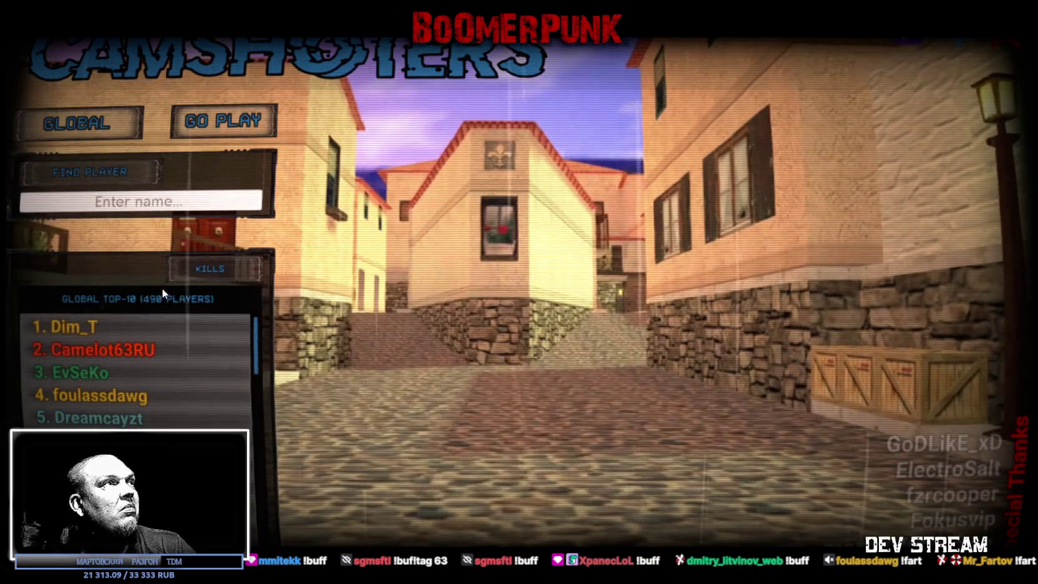
# Step: Show CAMSHOOTERS tournament standings and open stat cards for the top seven players
pyautogui.click(115, 120)
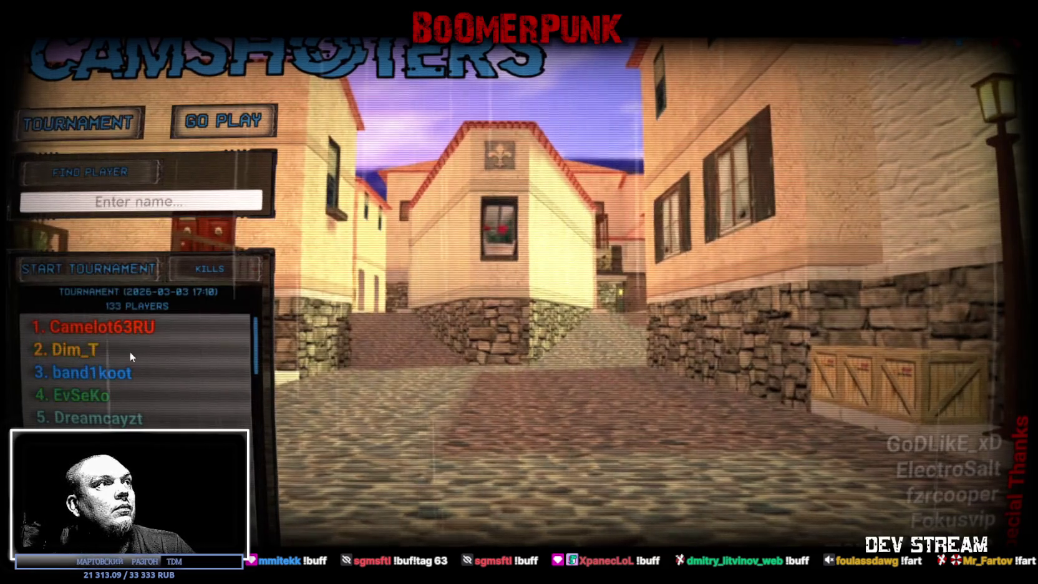
pyautogui.click(108, 333)
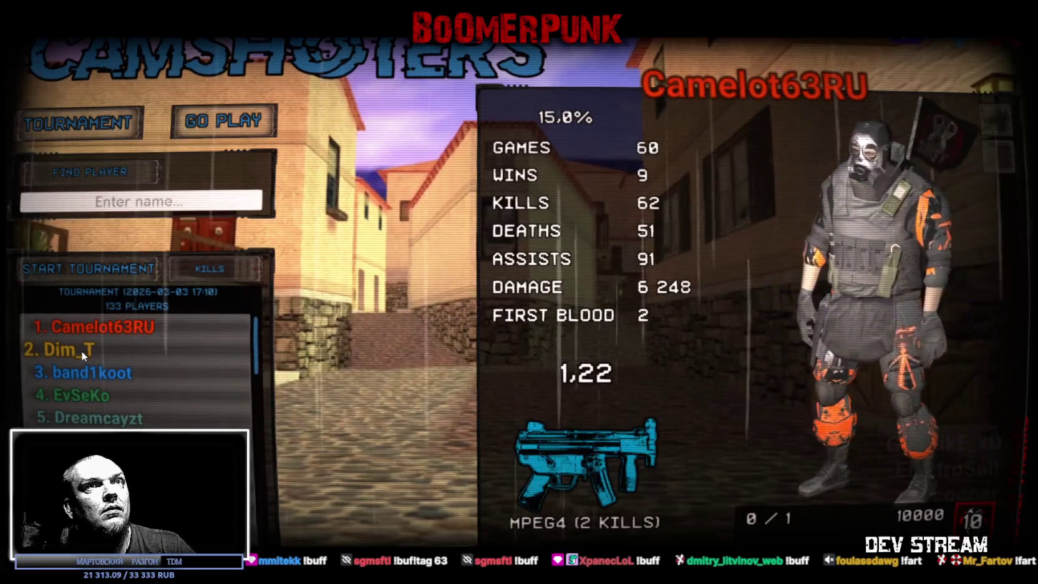
pyautogui.click(81, 350)
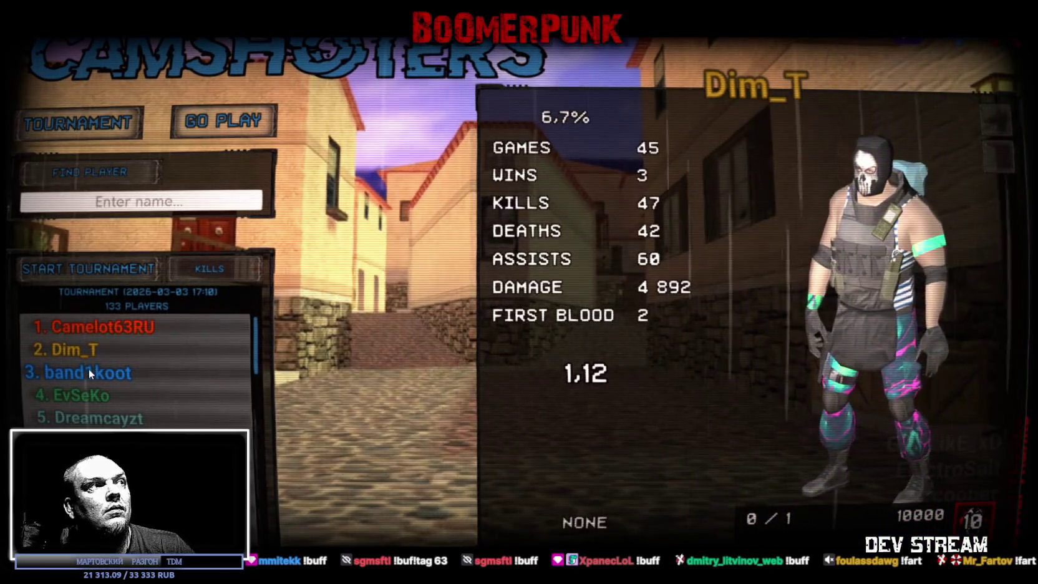
pyautogui.click(89, 370)
pyautogui.click(83, 391)
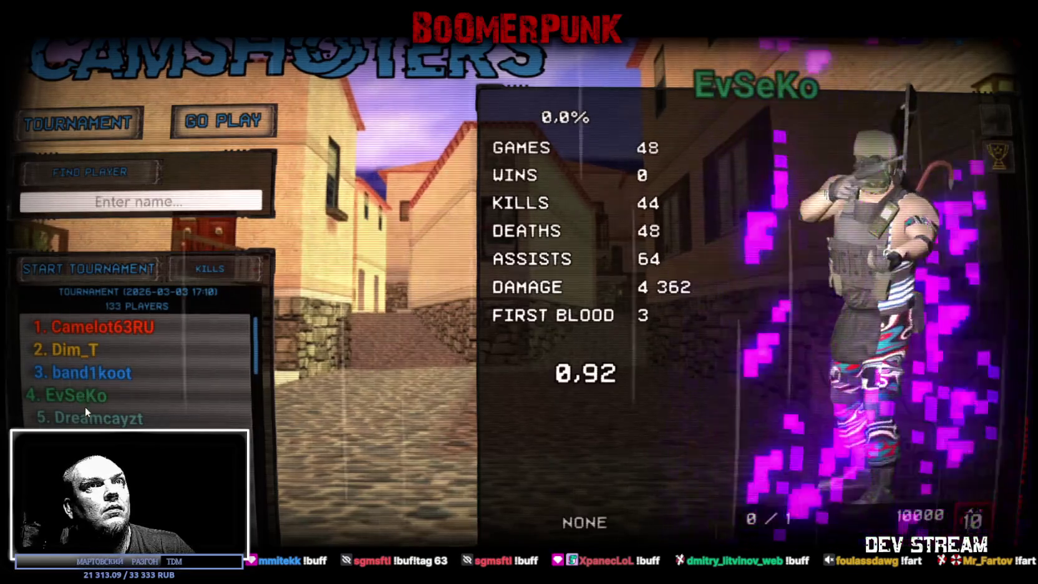
pyautogui.click(89, 416)
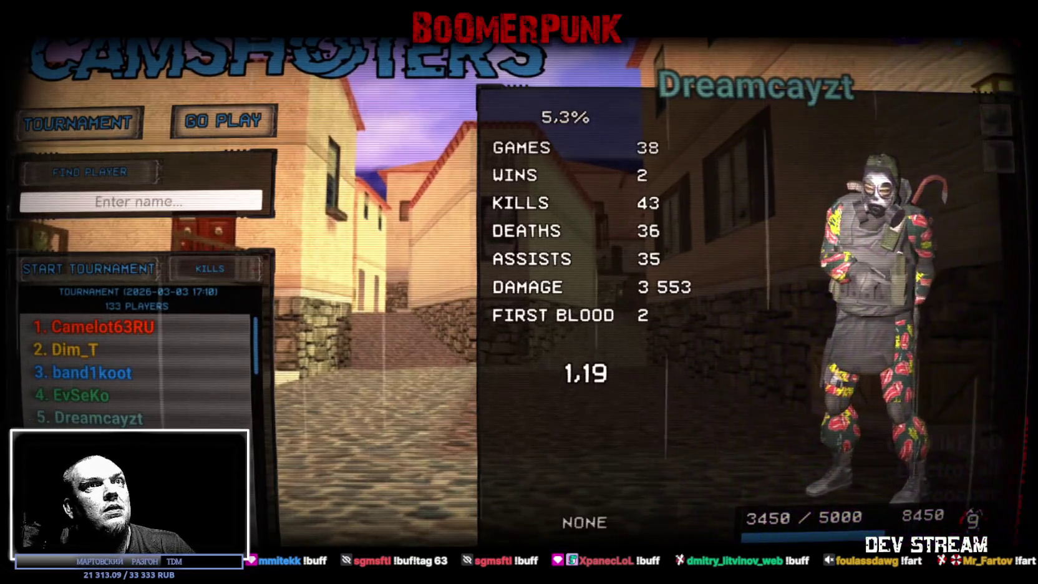
pyautogui.click(89, 441)
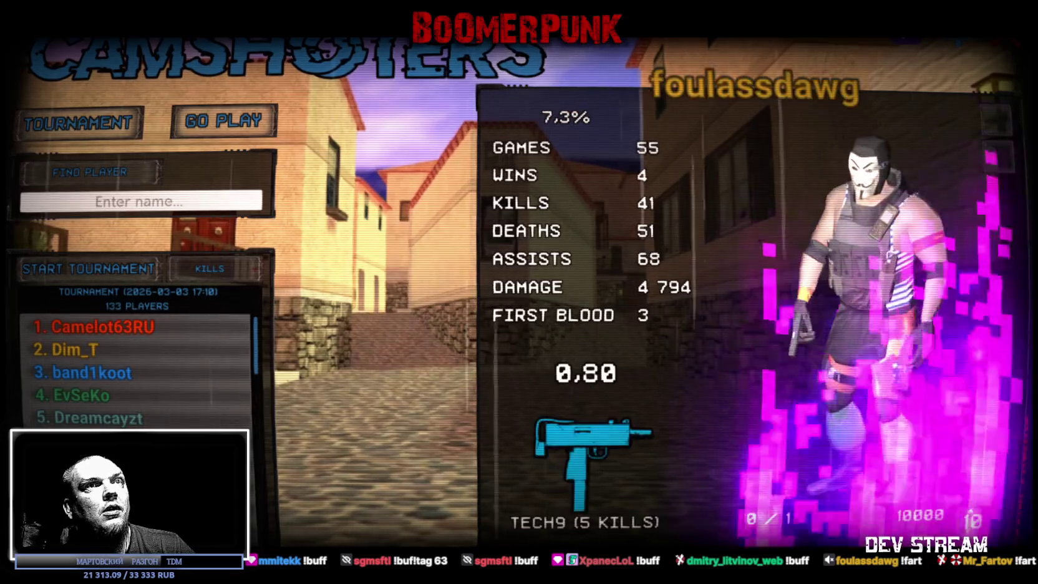
pyautogui.click(90, 463)
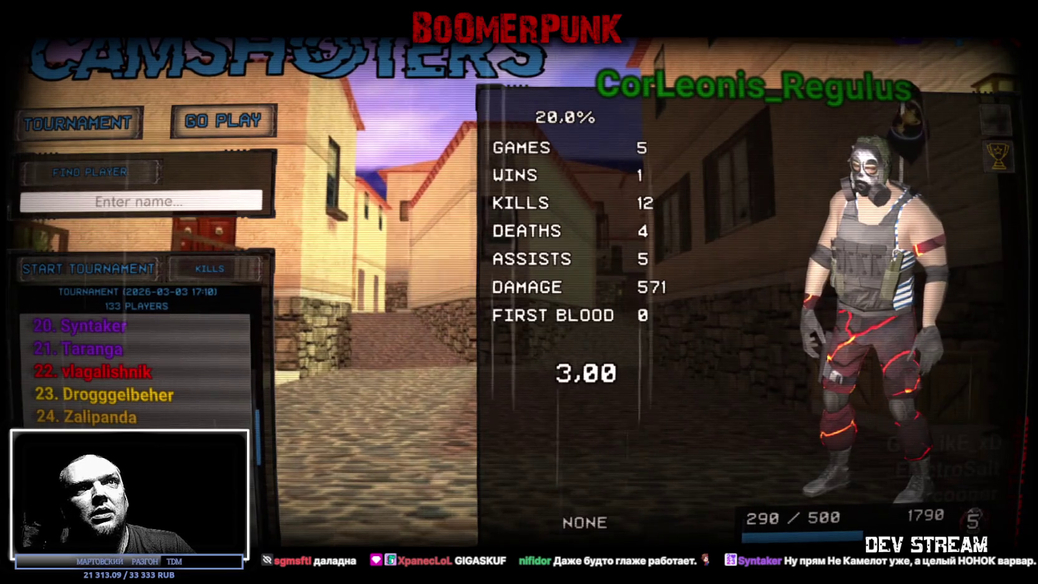
# Step: View the 37th-place tournament player's stats, then quit CAMSHOOTERS to the launcher
pyautogui.scroll(-2, 109, 415)
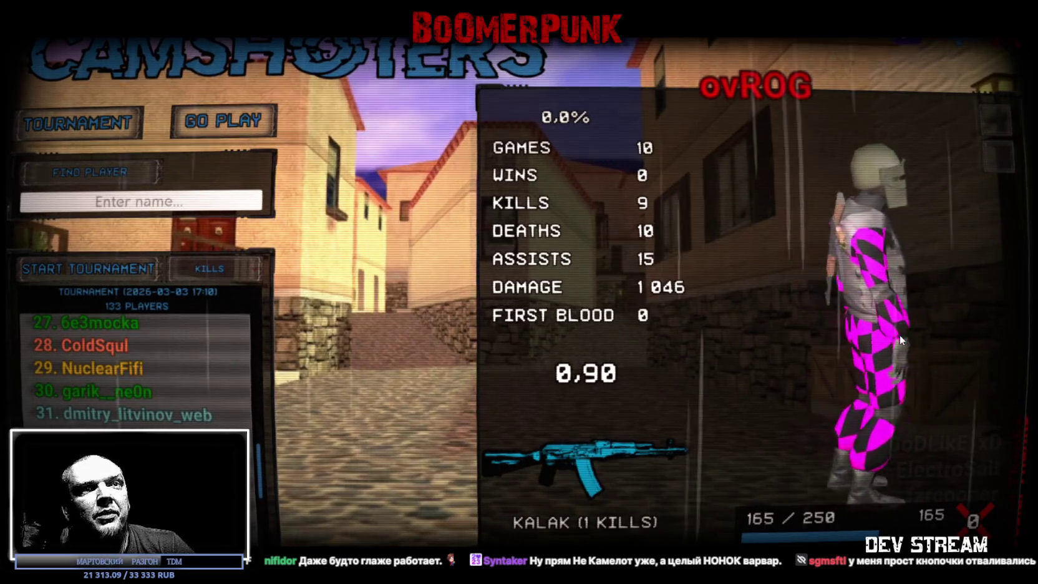
pyautogui.scroll(-3, 134, 368)
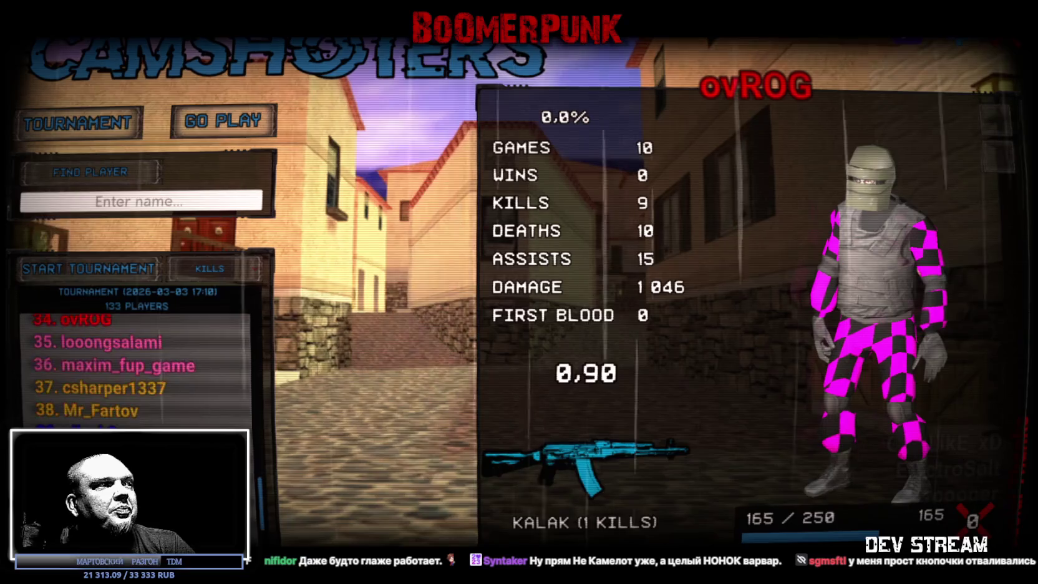
pyautogui.click(143, 393)
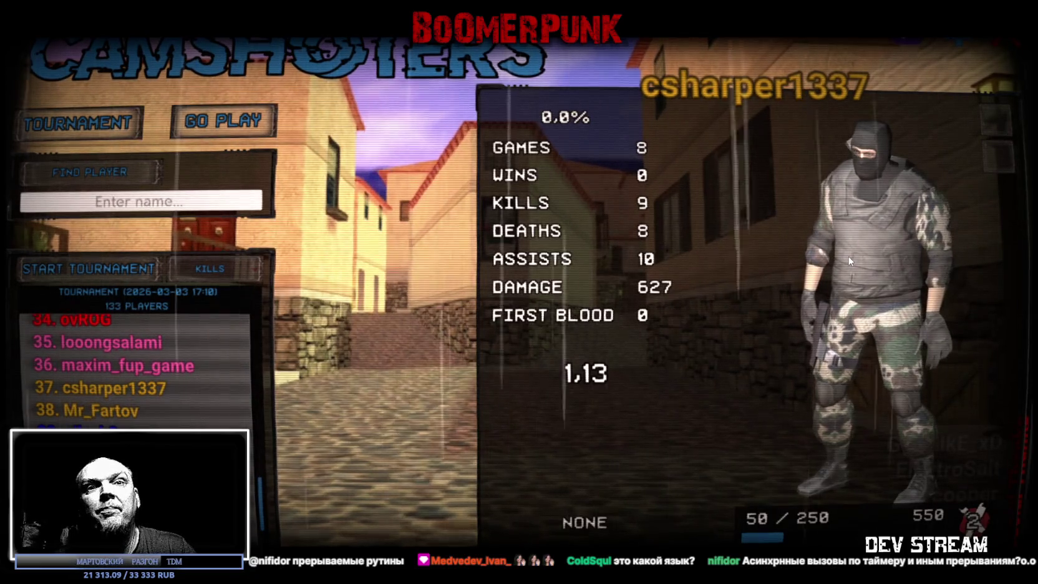
pyautogui.hotkey('alt', 'F4')
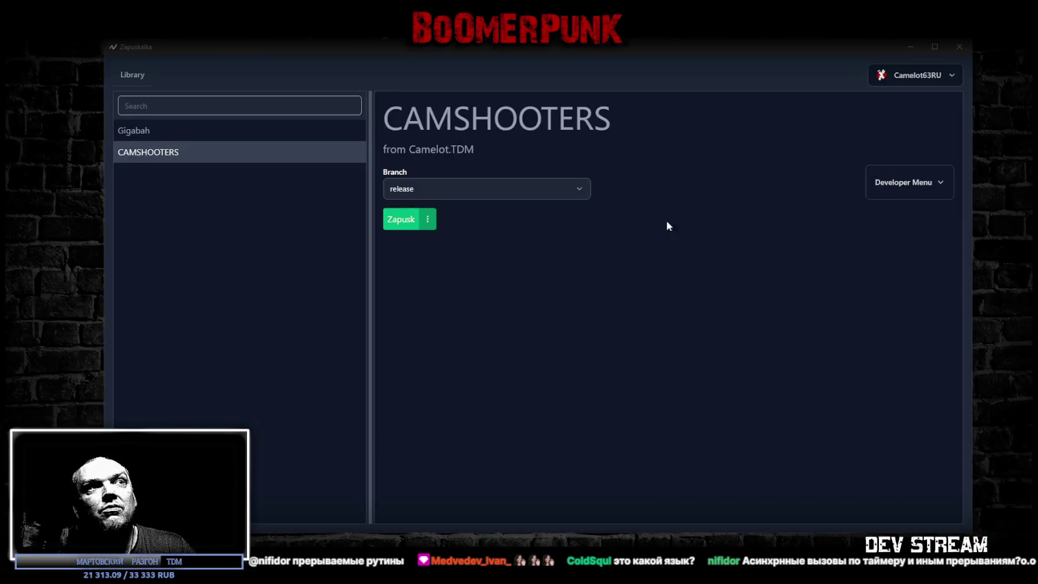
# Step: Close the Zapuskalka launcher, then switch to the RPG_WW_ZAVOZ spreadsheet
pyautogui.hotkey('alt', 'F4')
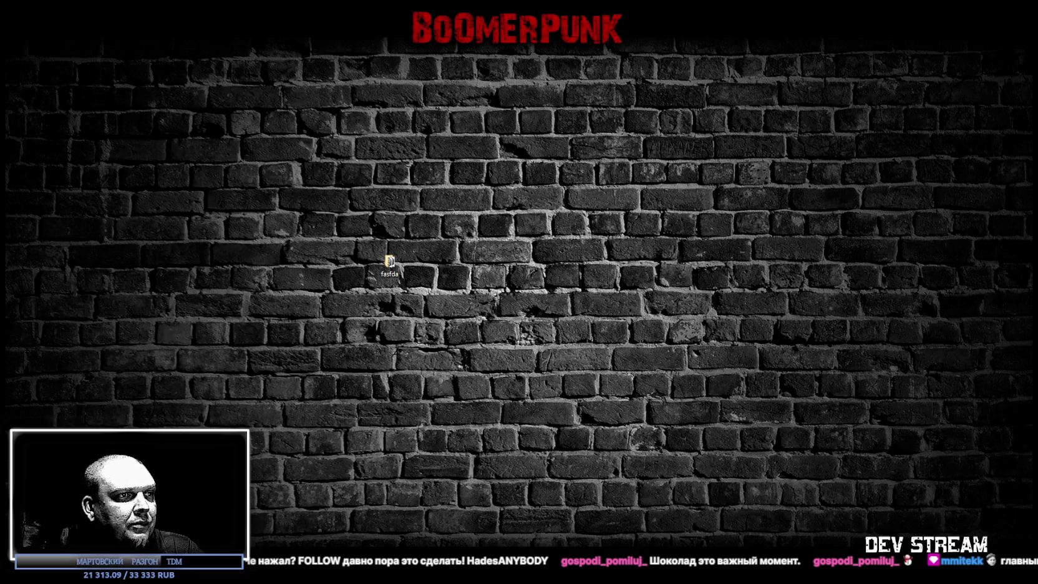
pyautogui.hotkey('alt', 'Tab')
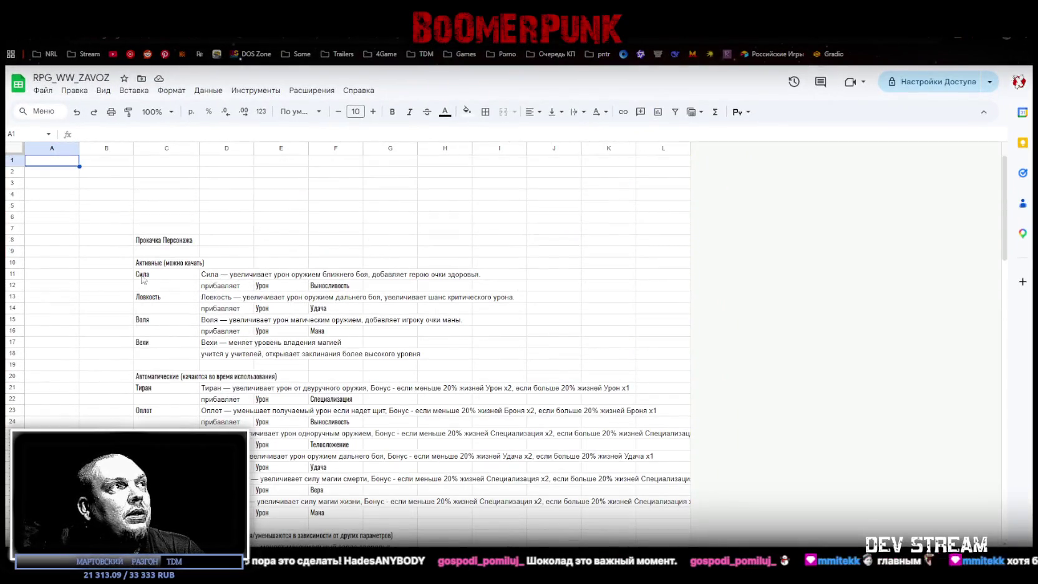
# Step: Look over the active skills Сила, Воля and Вехи with their descriptions
pyautogui.click(143, 264)
pyautogui.click(158, 281)
pyautogui.click(158, 297)
pyautogui.click(158, 320)
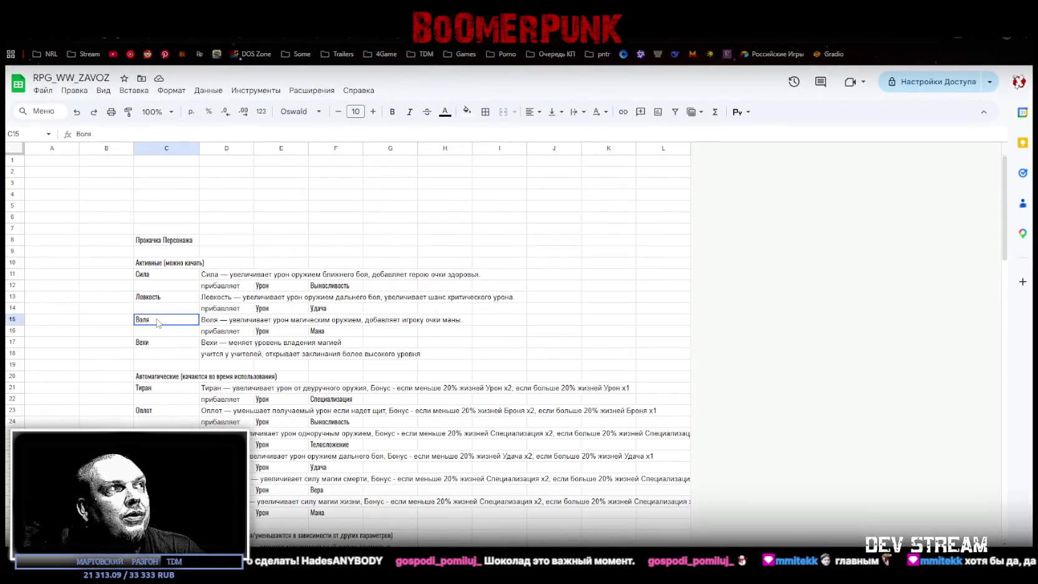
pyautogui.moveTo(153, 343); pyautogui.dragTo(304, 363)
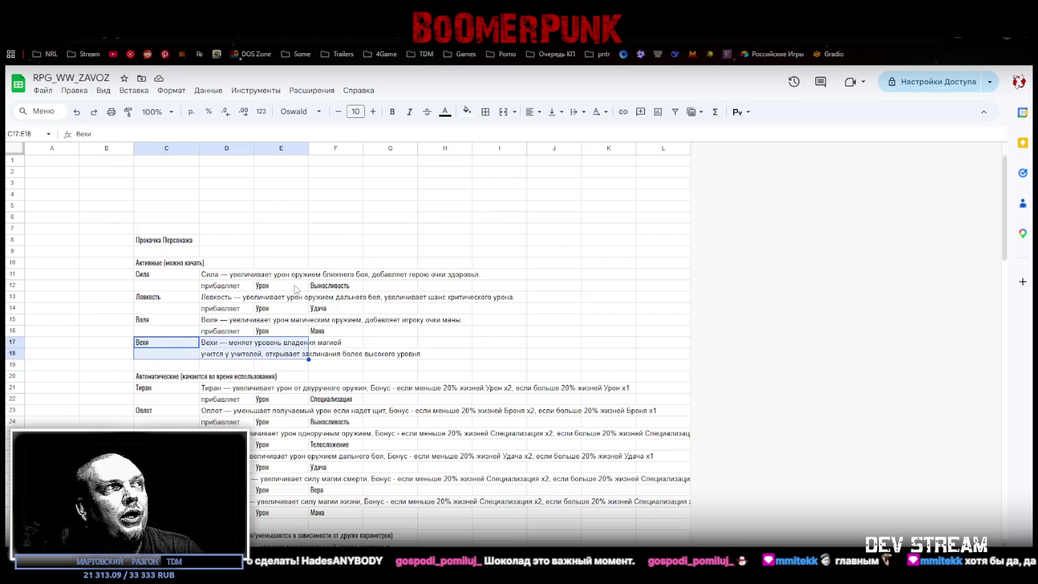
pyautogui.scroll(-3, 295, 286)
pyautogui.click(158, 235)
pyautogui.scroll(3, 265, 286)
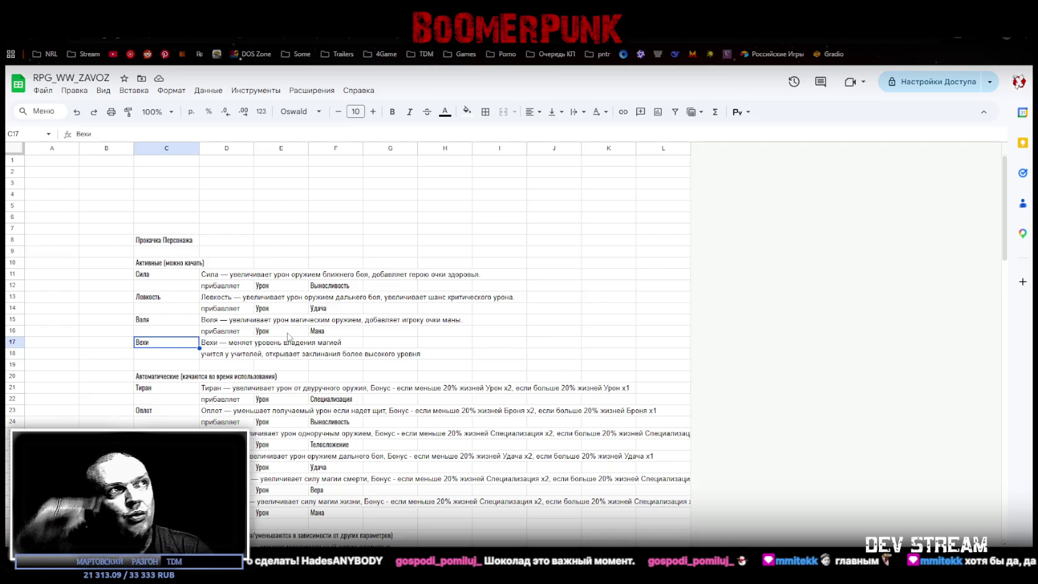
# Step: Copy the automatic skills block C21:E32 and move to cell C30
pyautogui.scroll(-2, 343, 344)
pyautogui.scroll(-3, 342, 344)
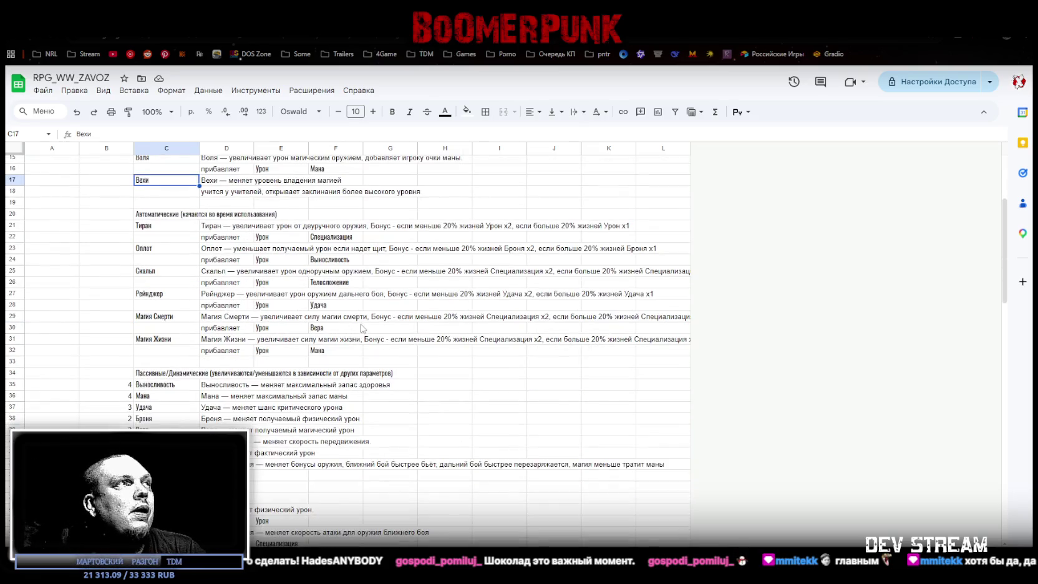
pyautogui.moveTo(159, 226)
pyautogui.mouseDown()
pyautogui.moveTo(164, 359)
pyautogui.moveTo(337, 343)
pyautogui.moveTo(320, 362)
pyautogui.moveTo(131, 359)
pyautogui.moveTo(208, 325)
pyautogui.mouseUp()
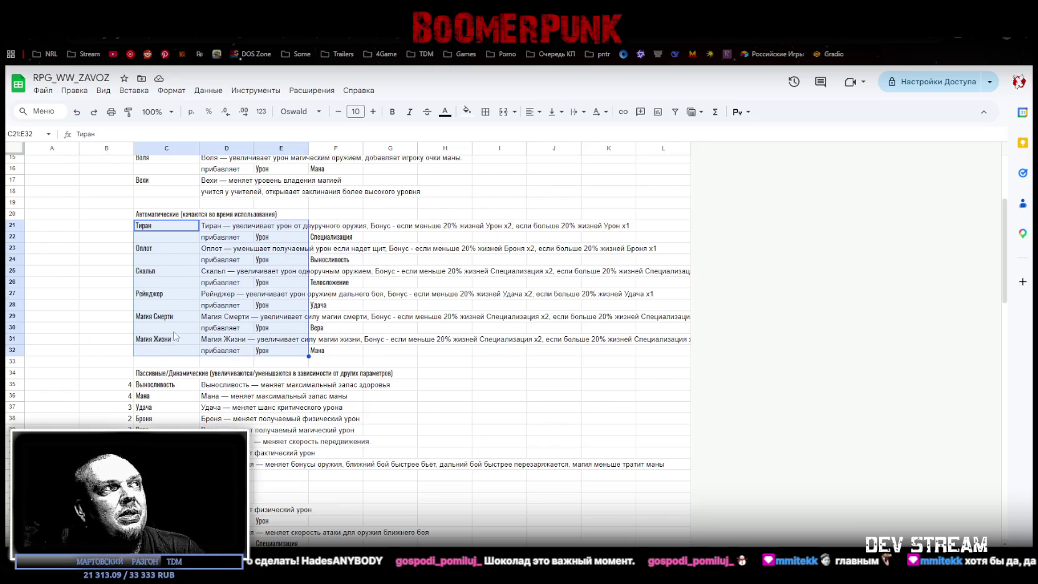
pyautogui.hotkey('ctrl', 'c')
pyautogui.click(174, 332)
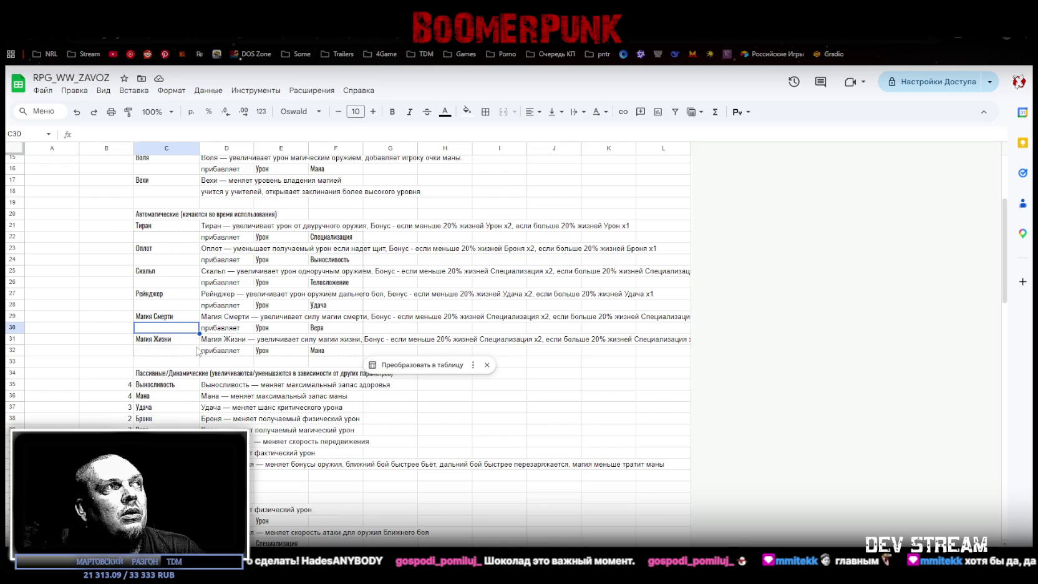
# Step: Scroll through the remaining parameter rows, then minimize everything to show the desktop
pyautogui.scroll(-1, 199, 353)
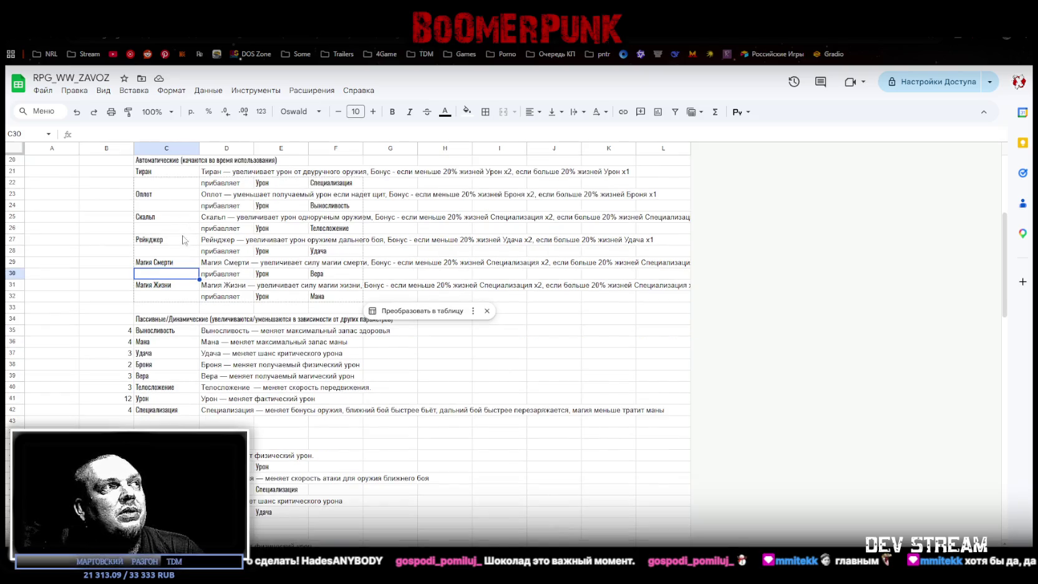
pyautogui.scroll(-3, 225, 315)
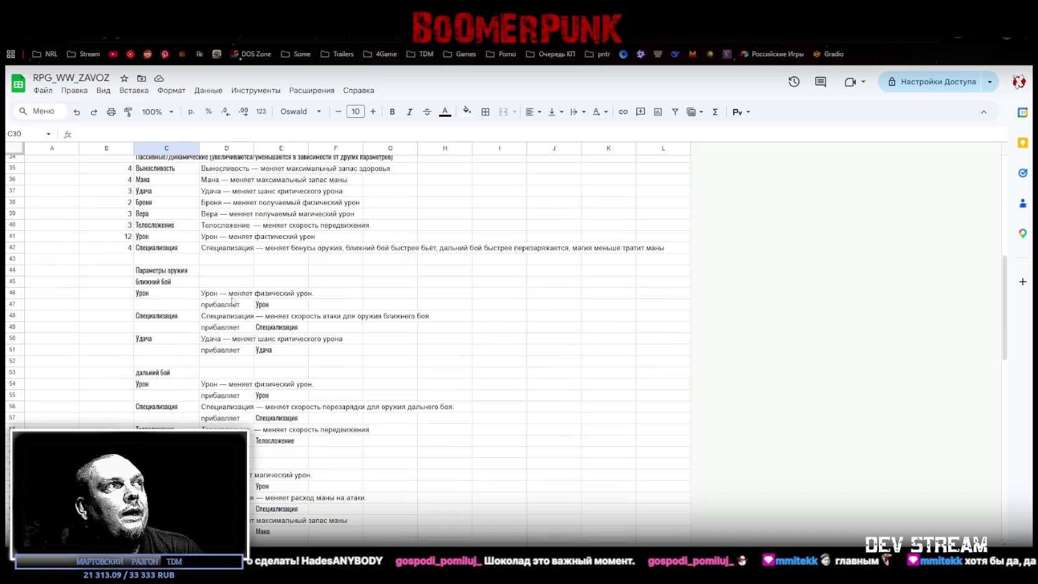
pyautogui.scroll(1, 235, 284)
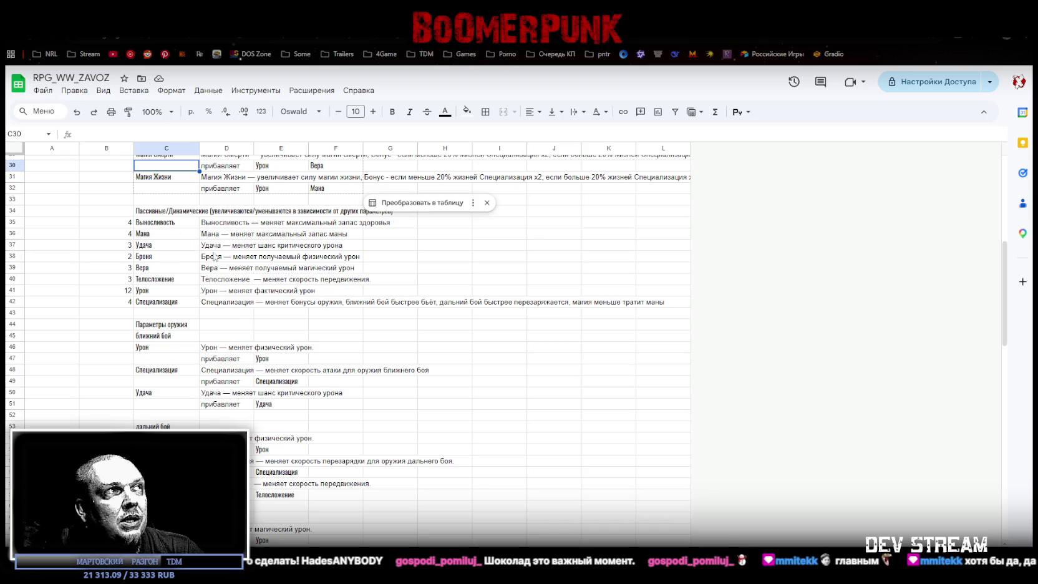
pyautogui.scroll(-3, 243, 265)
pyautogui.scroll(-6, 297, 254)
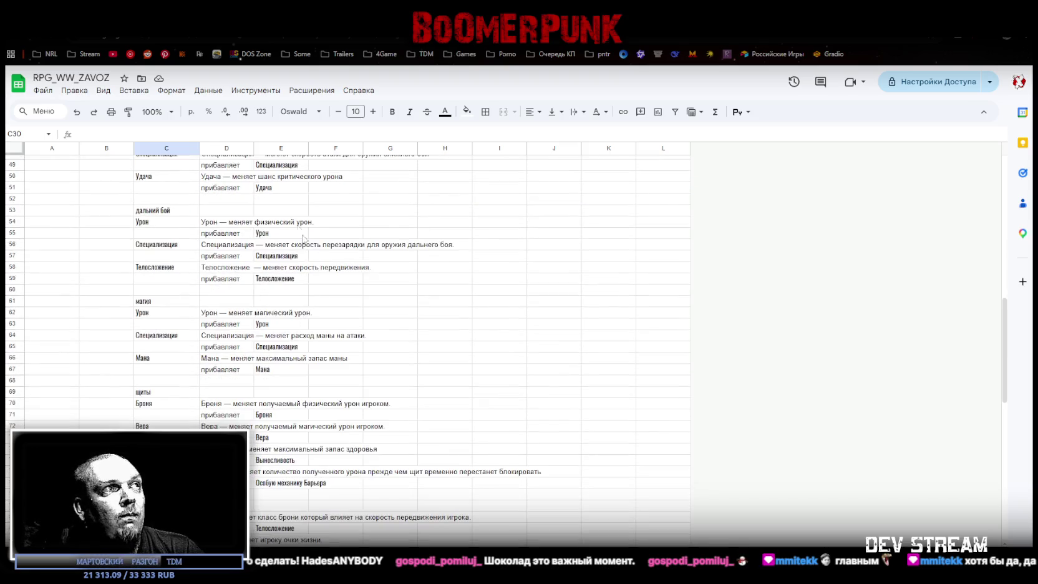
pyautogui.scroll(3, 238, 324)
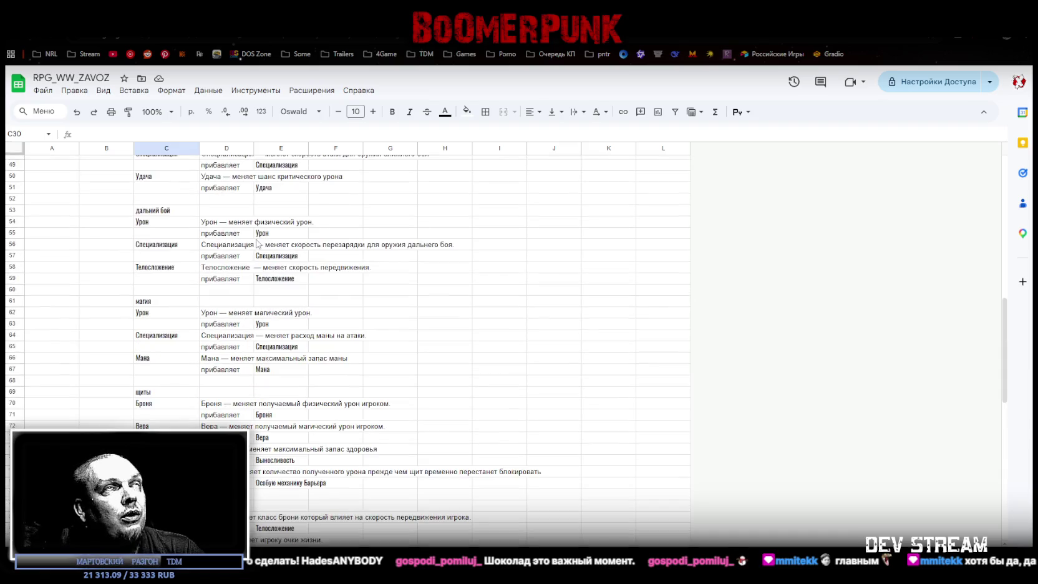
pyautogui.press('super+d')
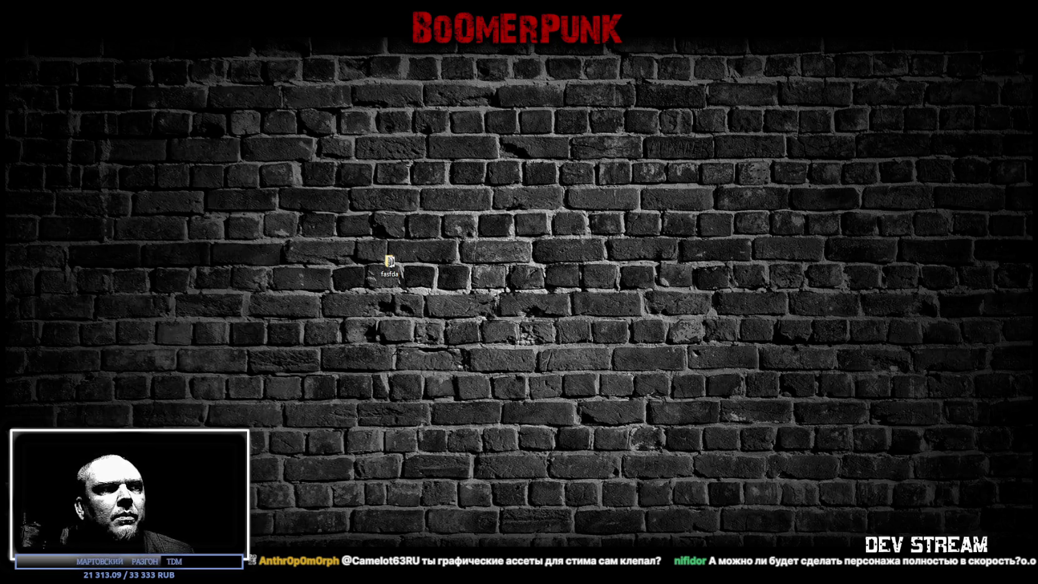
# Step: Launch Steam and open BoomerPunk's store page from the library
pyautogui.doubleClick(496, 259)
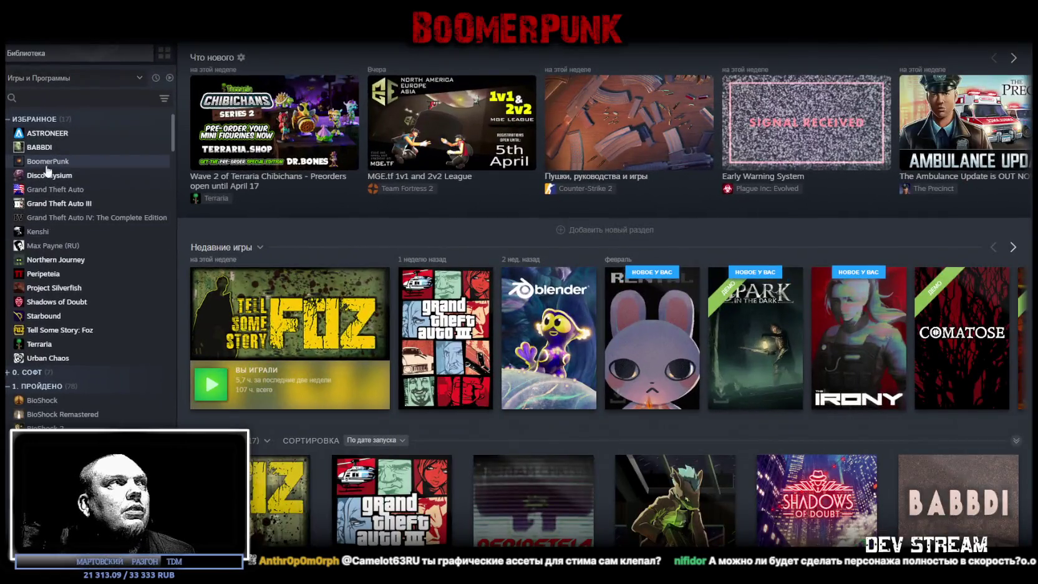
pyautogui.click(47, 166)
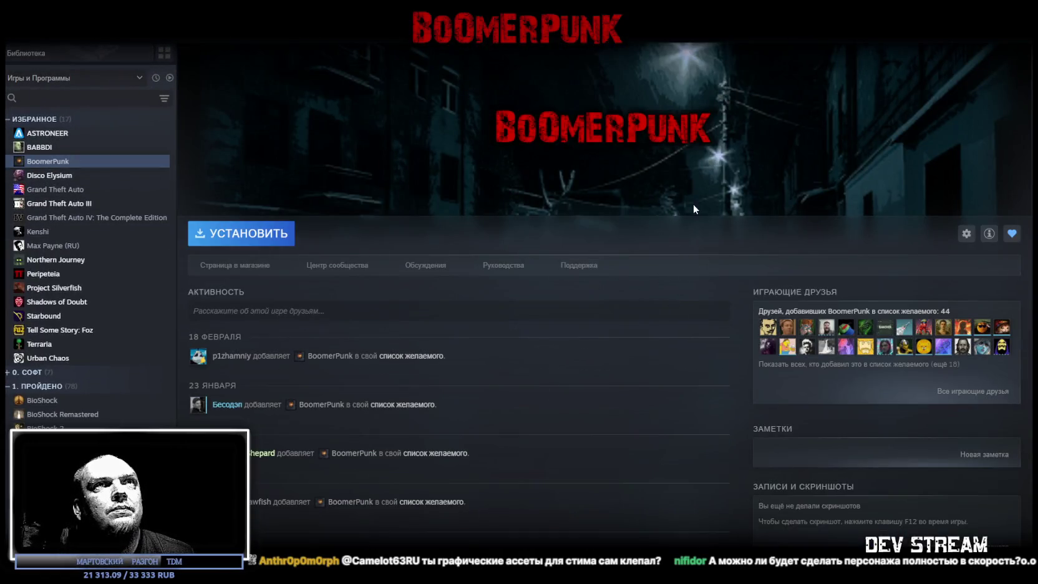
pyautogui.click(256, 265)
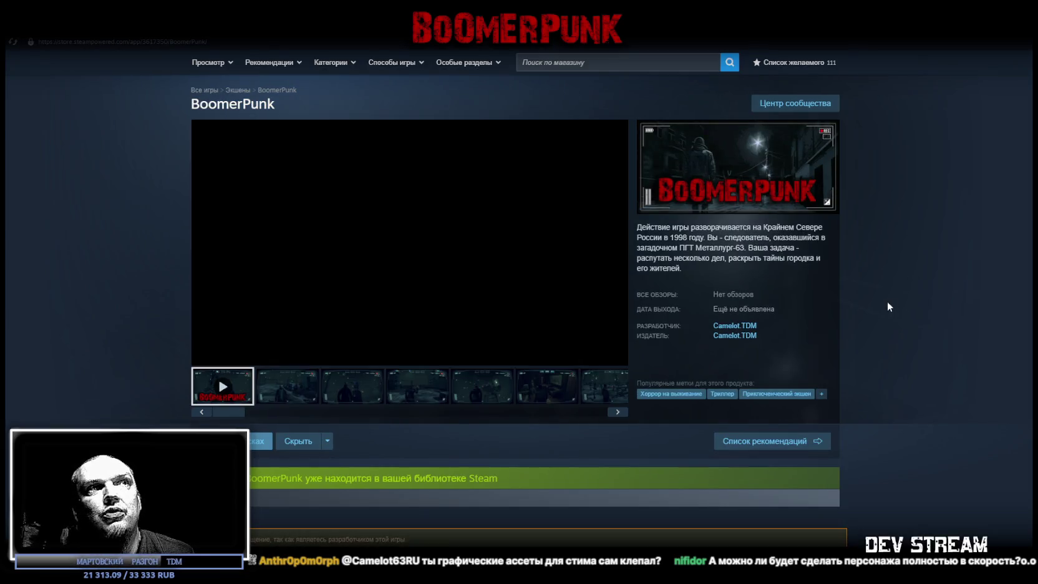
# Step: Scroll through BoomerPunk's description, features and system requirements
pyautogui.scroll(-10, 346, 155)
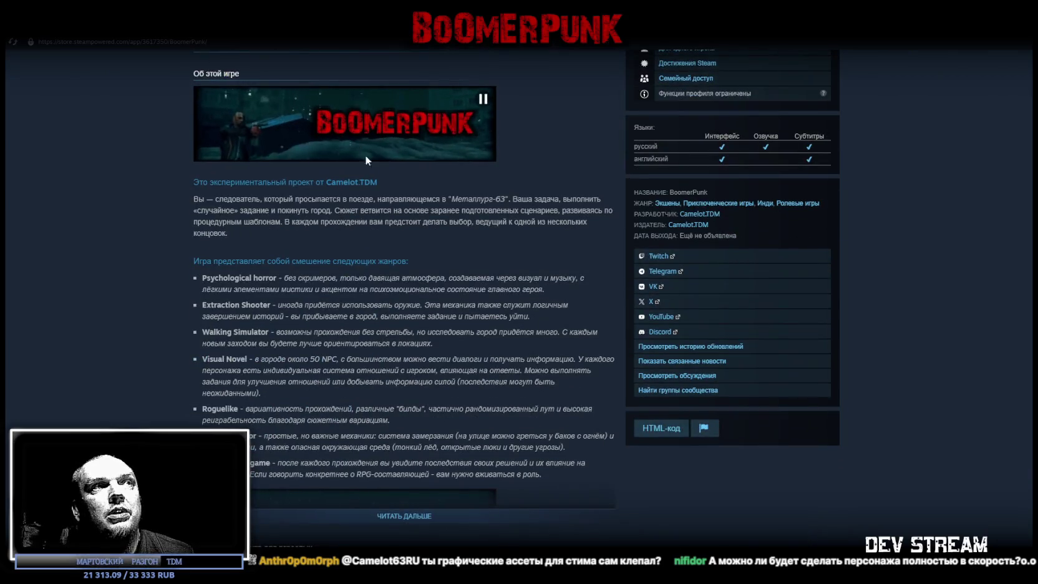
pyautogui.scroll(-4, 345, 151)
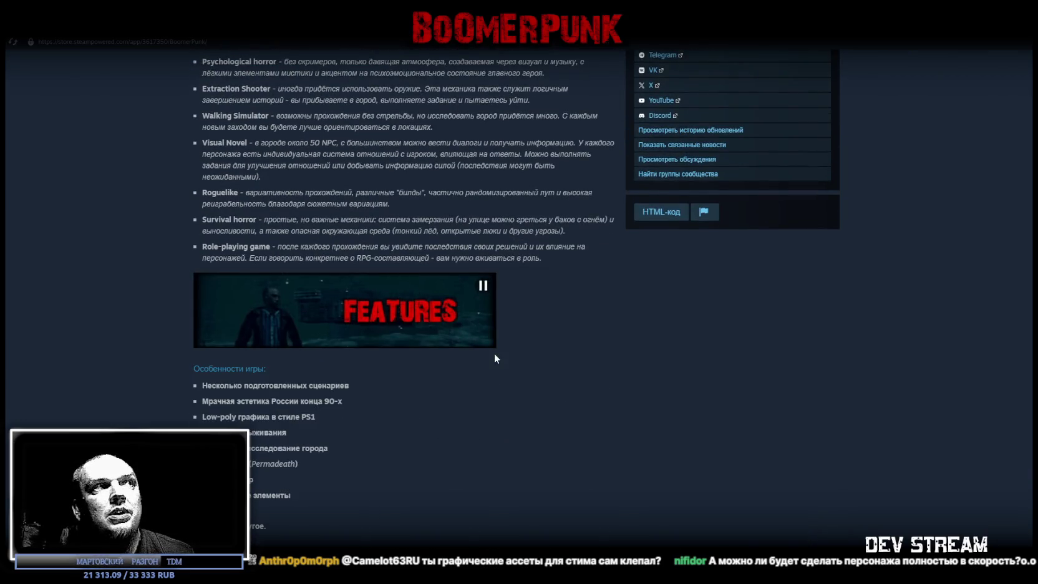
pyautogui.scroll(-4, 491, 359)
pyautogui.scroll(-4, 470, 416)
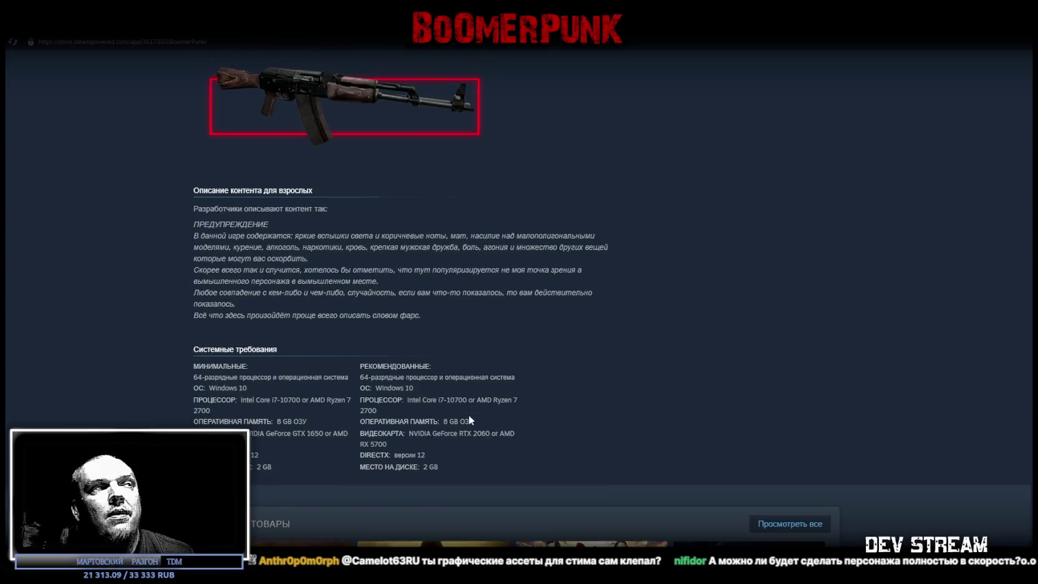
pyautogui.scroll(9, 468, 412)
pyautogui.scroll(10, 466, 412)
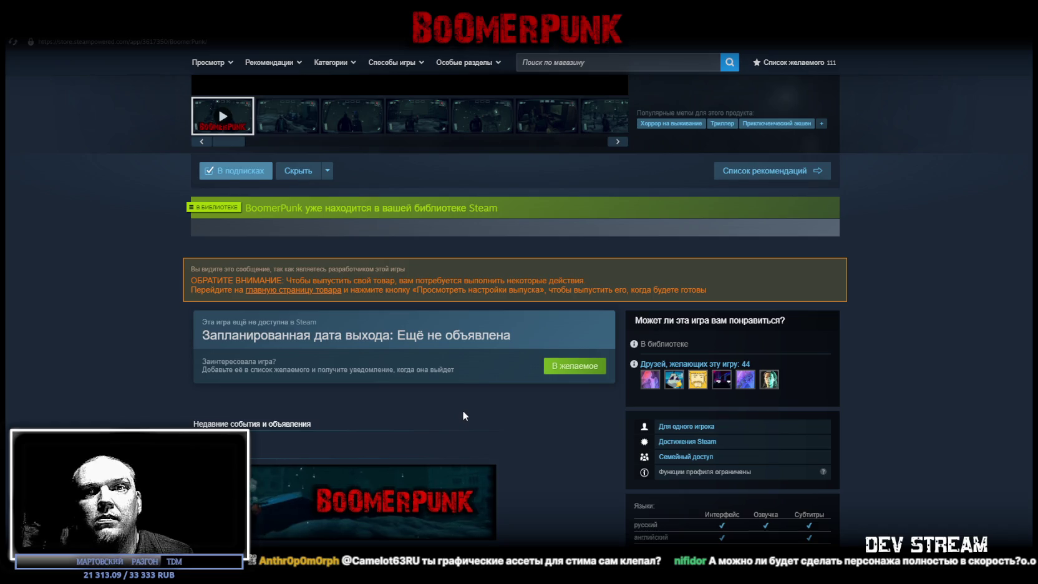
pyautogui.scroll(4, 461, 409)
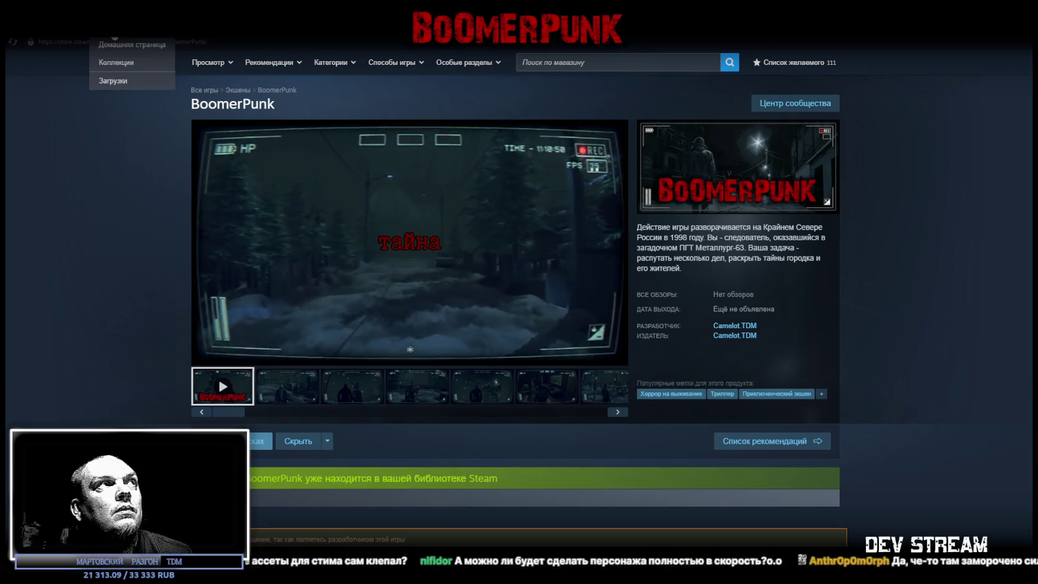
pyautogui.click(115, 35)
# Step: Open Tell Some Story: Foz in the library and review its achievement activity
pyautogui.click(60, 330)
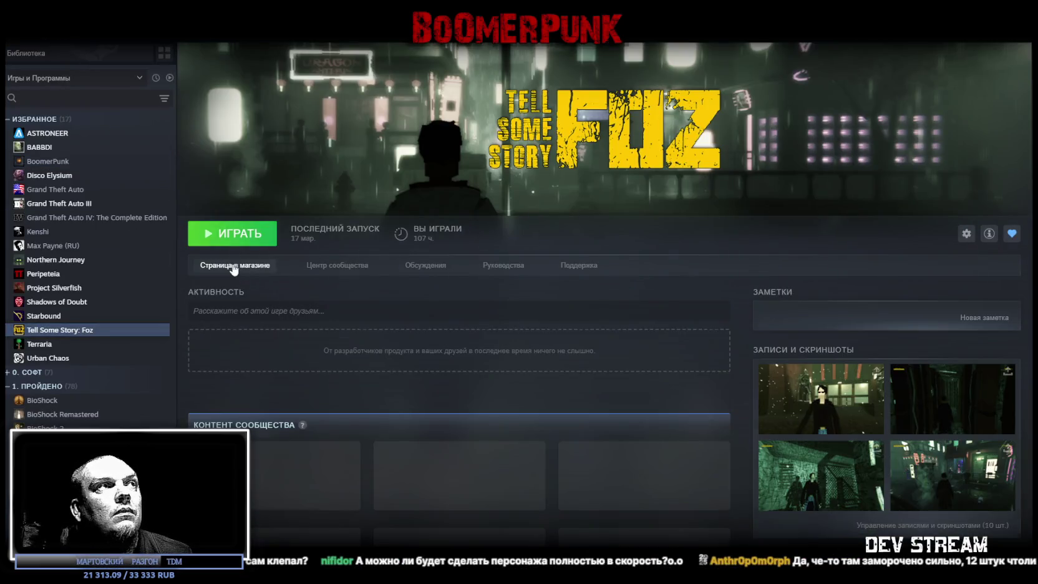
pyautogui.scroll(-5, 431, 370)
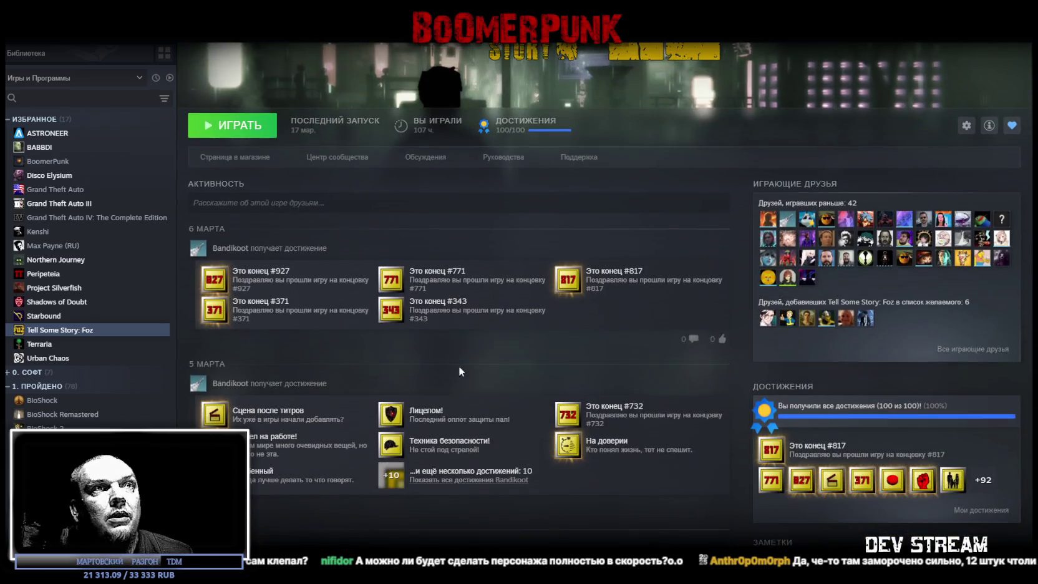
pyautogui.scroll(-10, 519, 367)
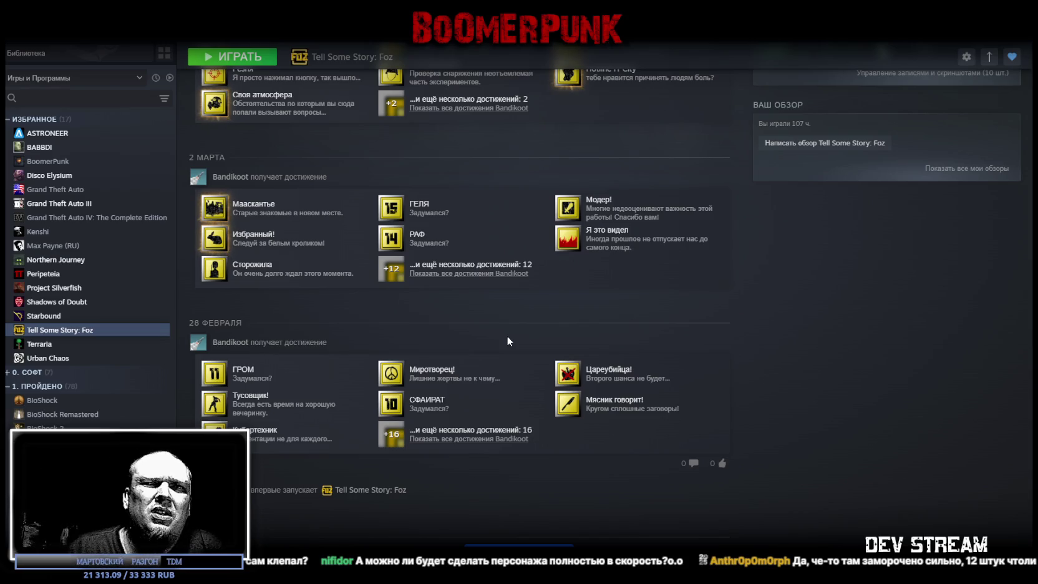
pyautogui.scroll(15, 507, 336)
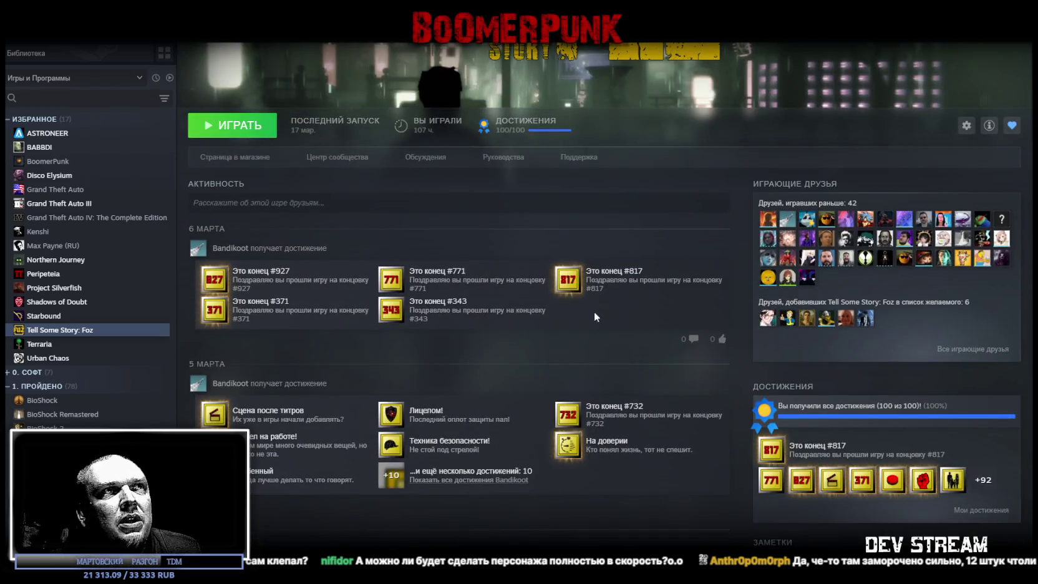
pyautogui.scroll(2, 241, 187)
pyautogui.moveTo(123, 36)
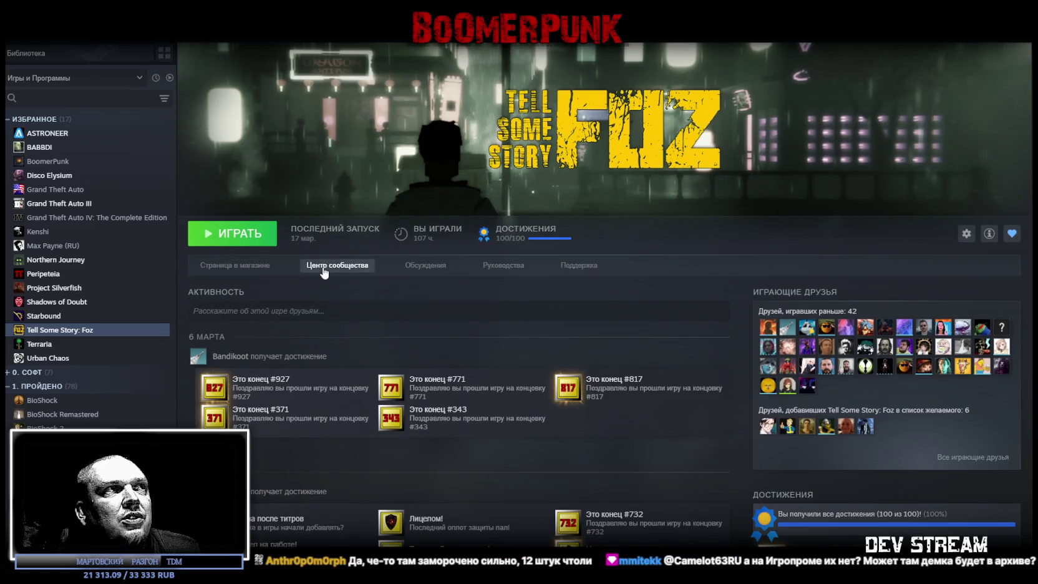
# Step: View the Tell Some Story: Foz store page, then go to the store front search
pyautogui.click(256, 267)
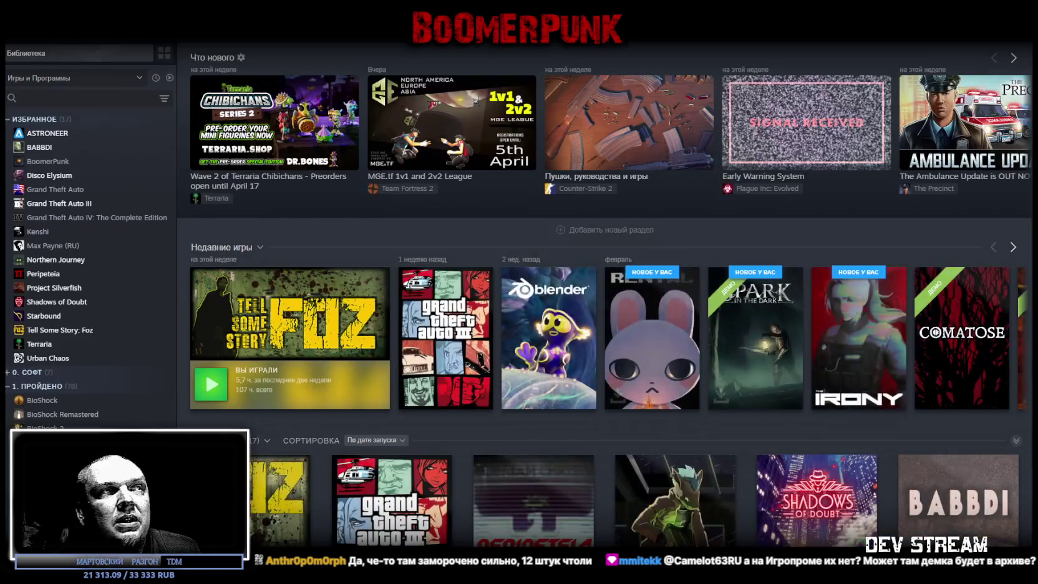
pyautogui.rightClick(90, 39)
pyautogui.click(125, 78)
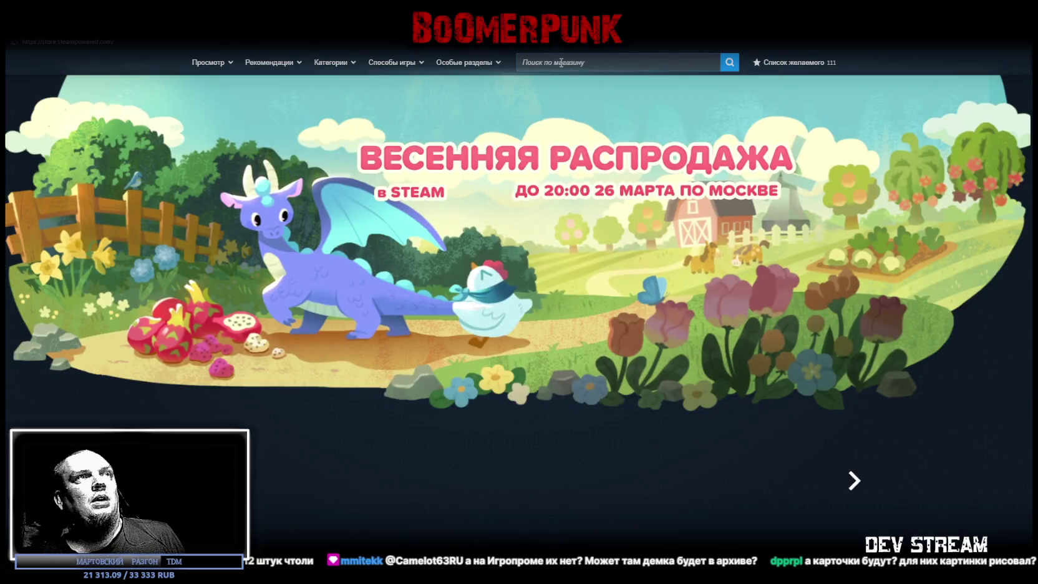
pyautogui.click(561, 62)
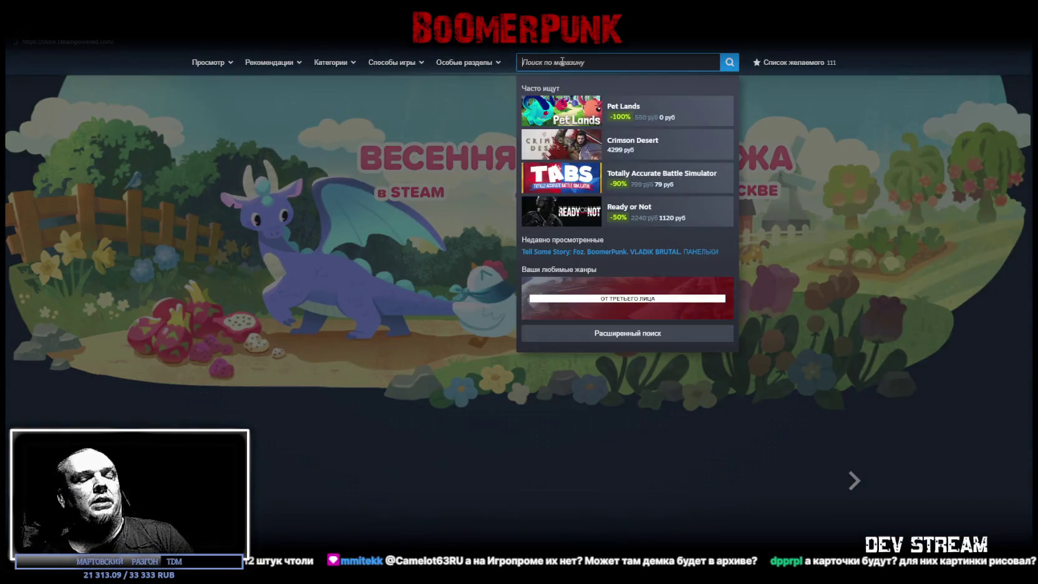
# Step: Search the store for 'bylina' and open the Bylina store page
pyautogui.write('bi')
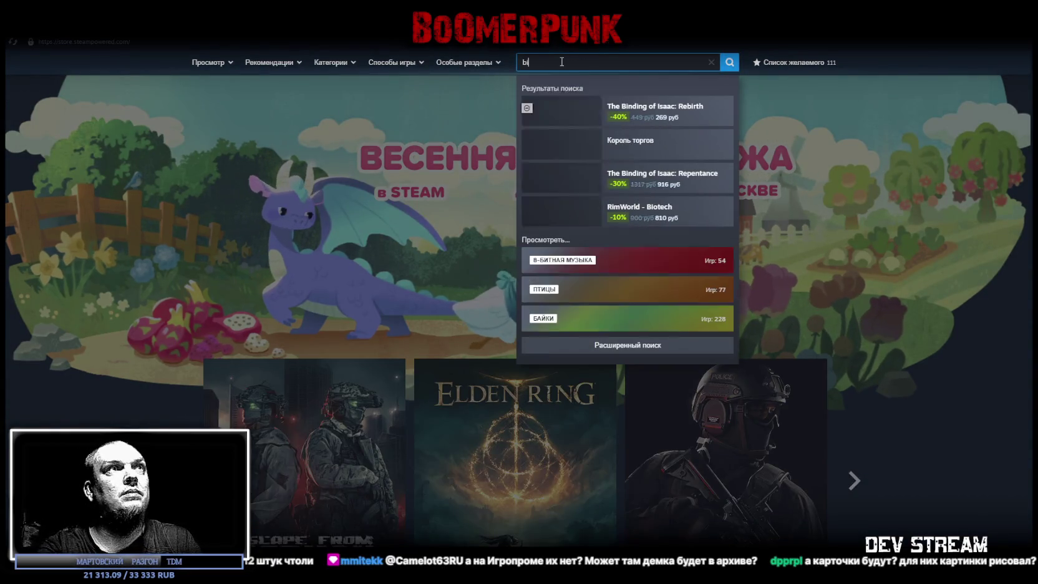
pyautogui.write('l')
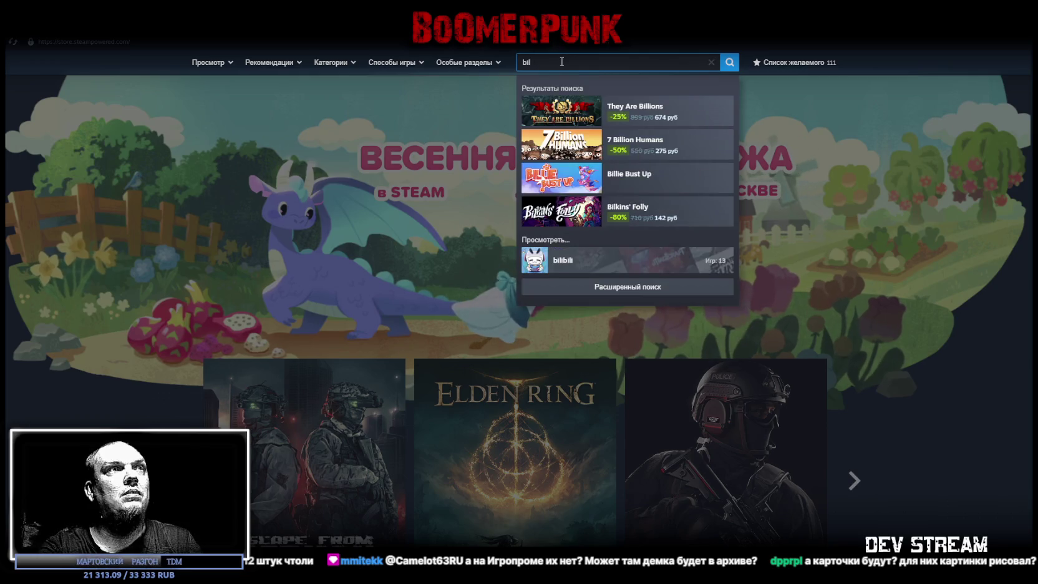
pyautogui.press('BackSpace')
pyautogui.press('BackSpace')
pyautogui.write('y')
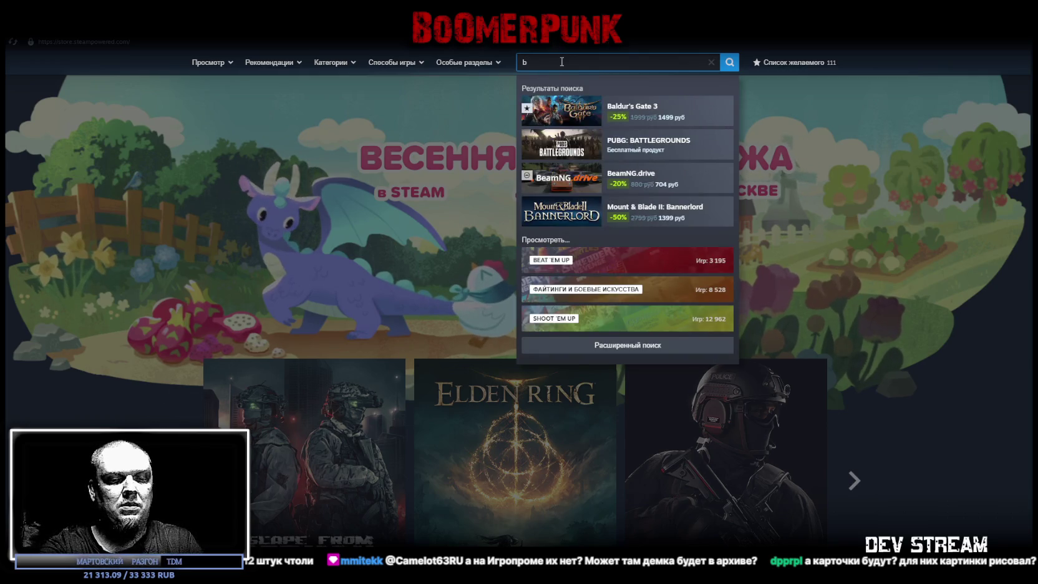
pyautogui.write('lina')
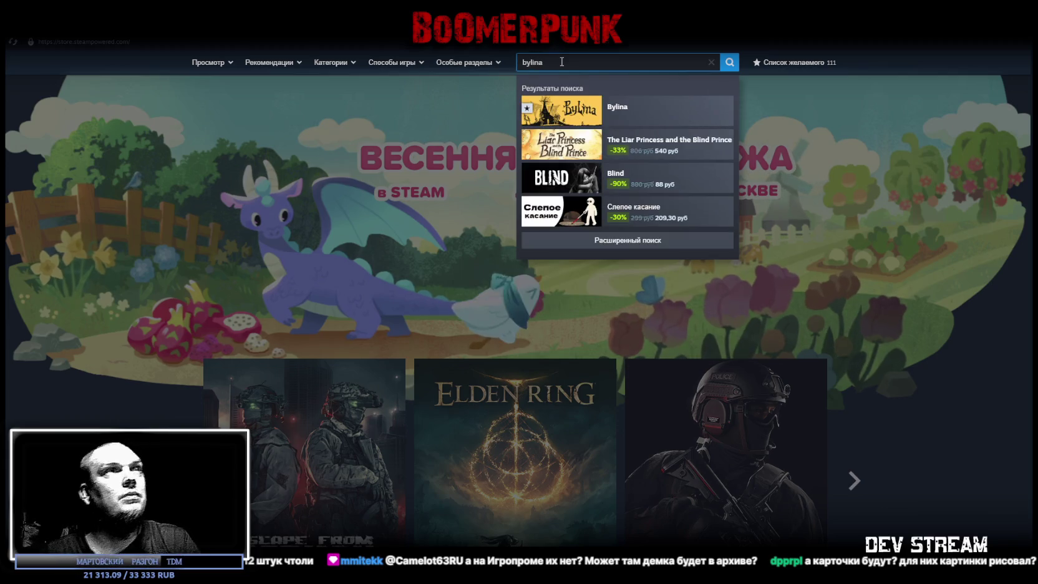
pyautogui.click(664, 106)
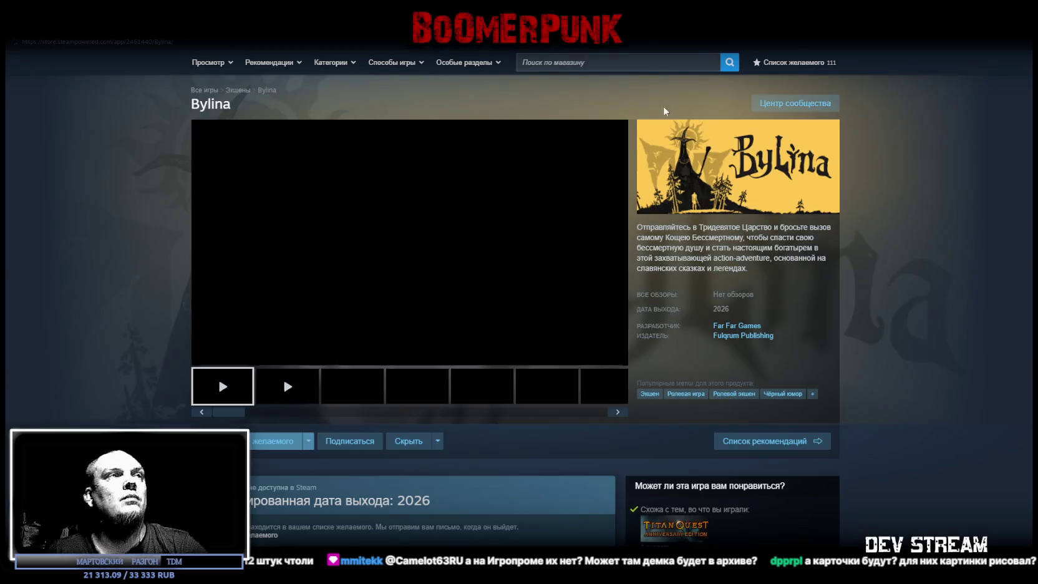
# Step: Scroll through the Bylina store page
pyautogui.scroll(-3, 540, 371)
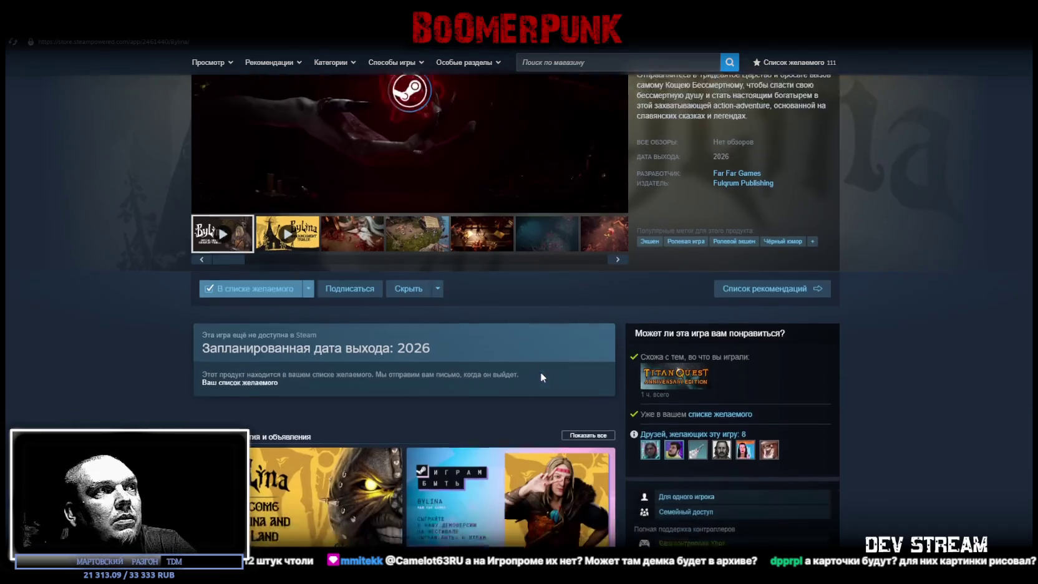
pyautogui.scroll(-1, 457, 327)
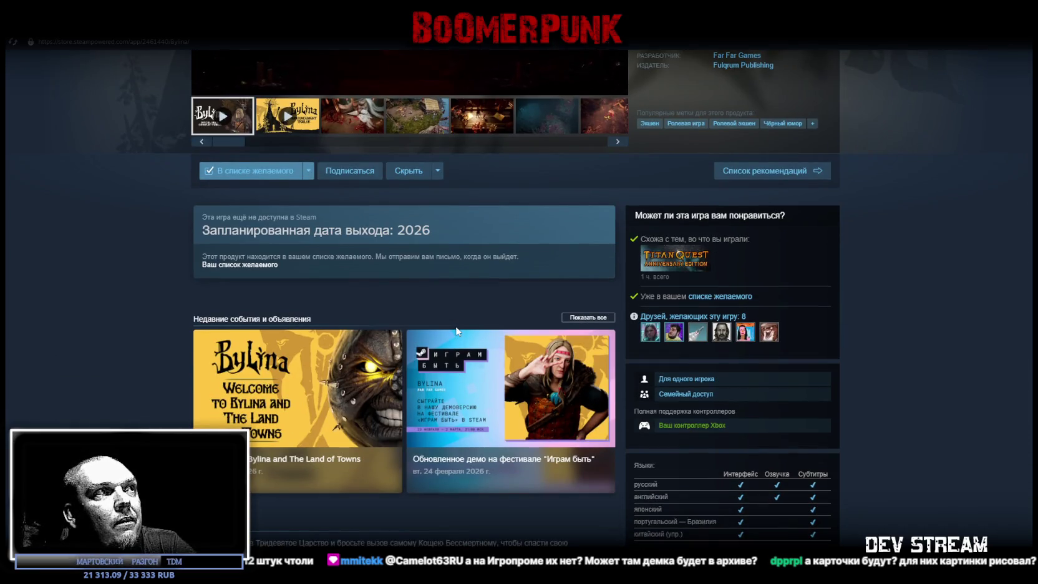
pyautogui.scroll(-1, 456, 328)
pyautogui.scroll(-6, 456, 329)
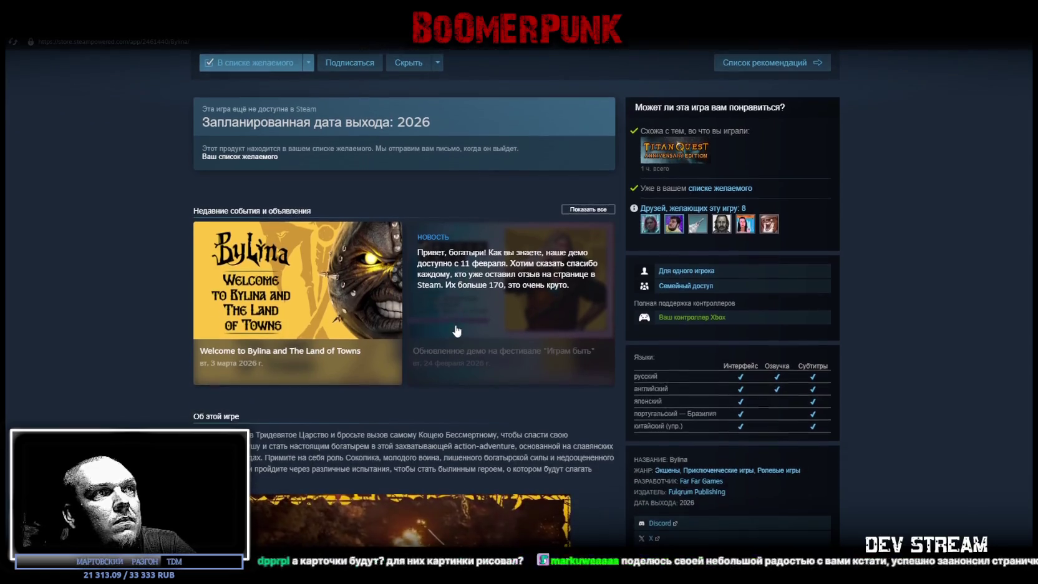
pyautogui.scroll(6, 456, 324)
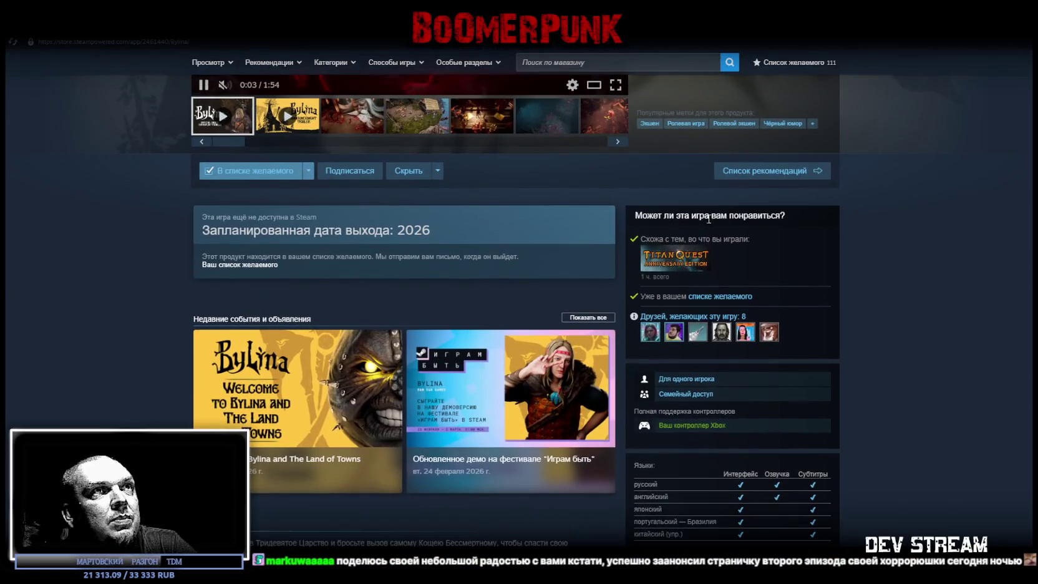
pyautogui.scroll(-7, 717, 374)
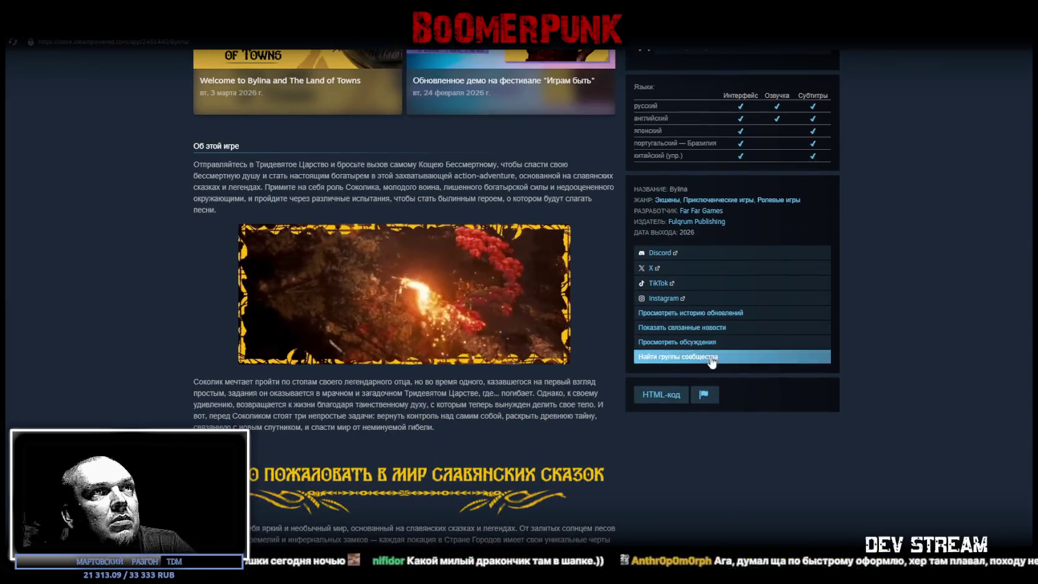
pyautogui.scroll(3, 694, 322)
pyautogui.scroll(3, 694, 321)
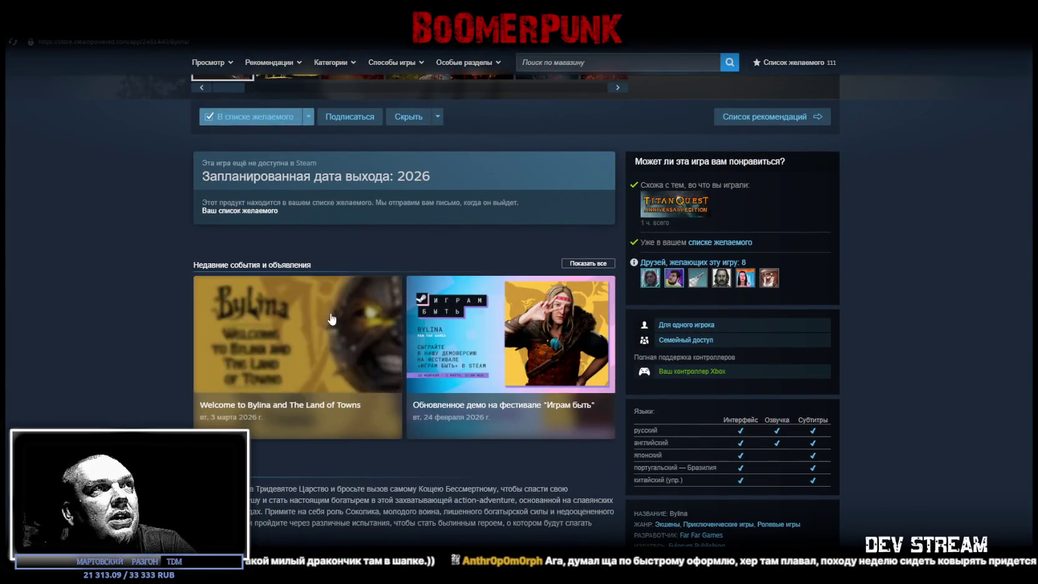
pyautogui.scroll(3, 297, 269)
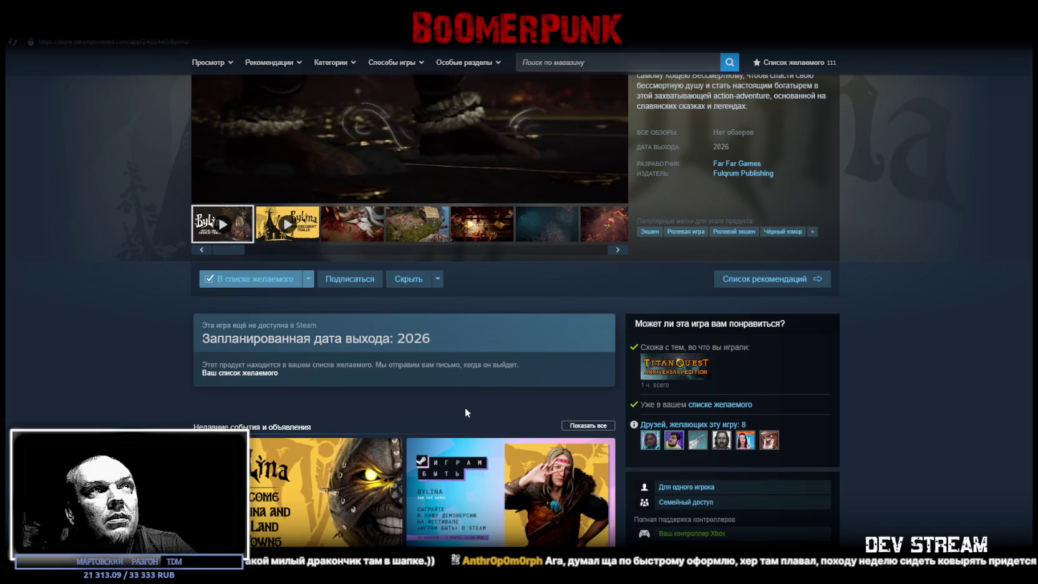
pyautogui.scroll(3, 472, 369)
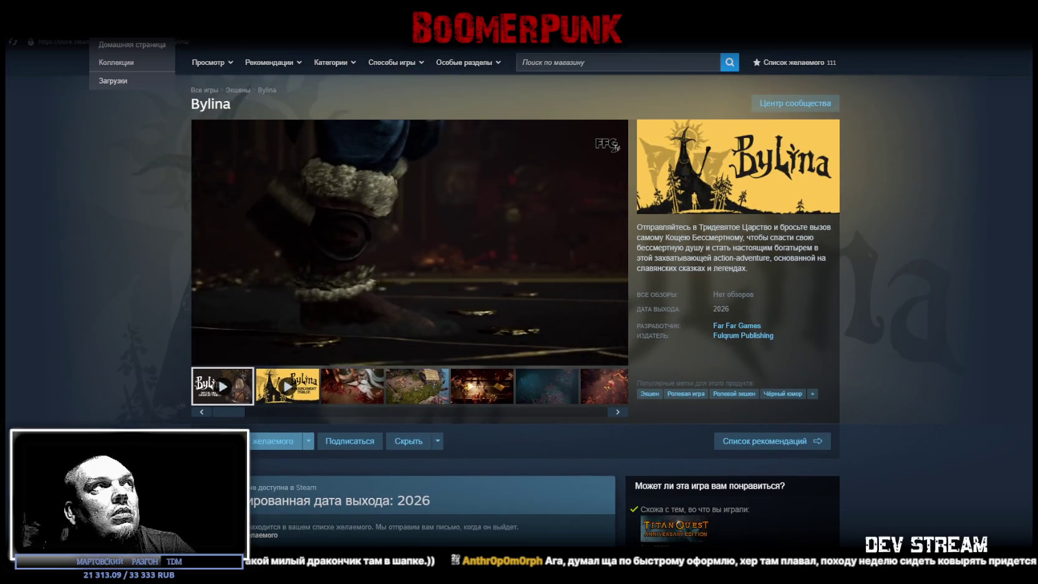
# Step: Go to the library and open Tell Some Story: Foz's page
pyautogui.click(132, 45)
pyautogui.click(281, 282)
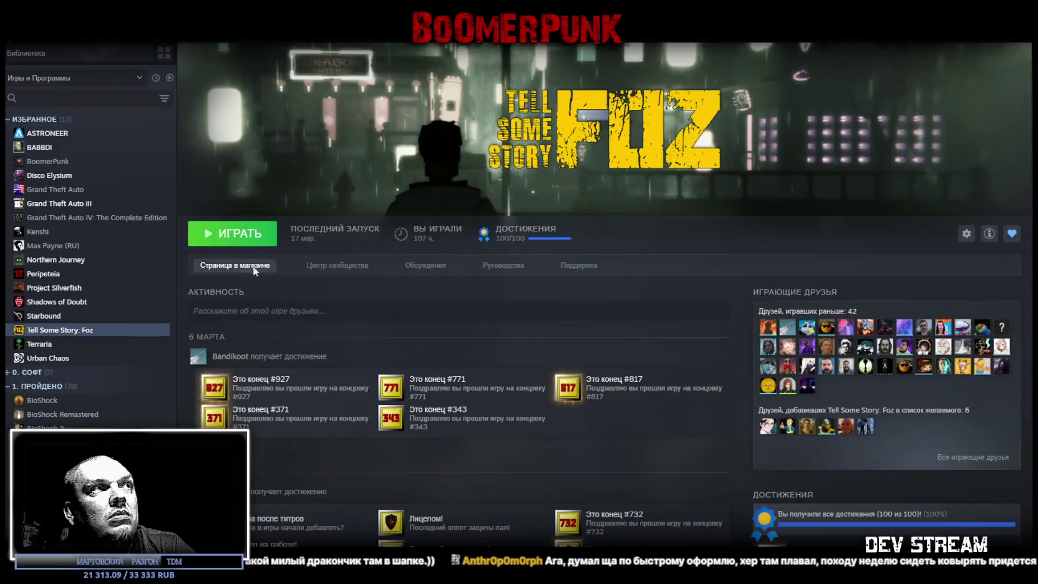
pyautogui.click(250, 265)
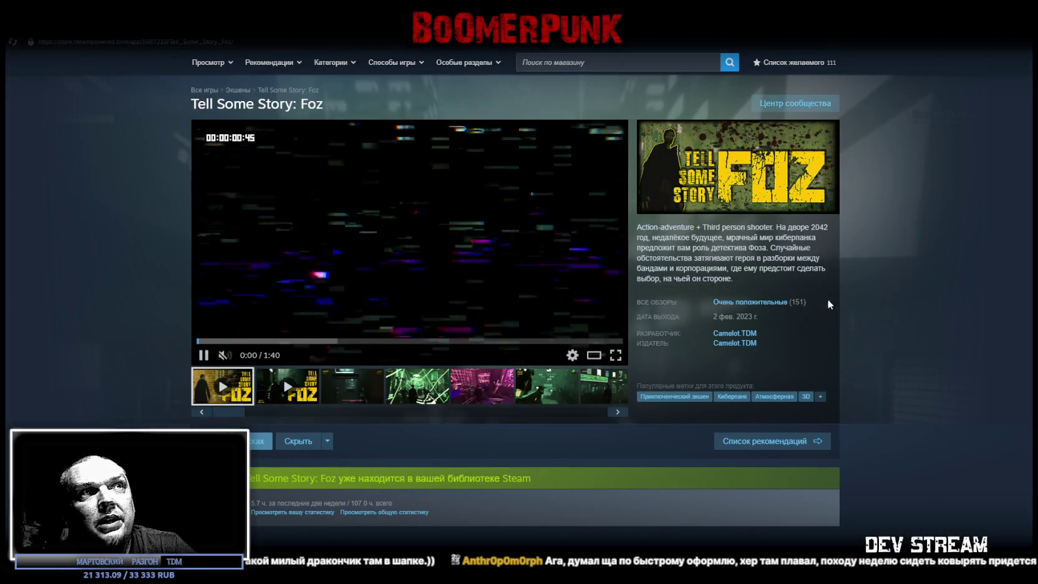
pyautogui.moveTo(703, 303)
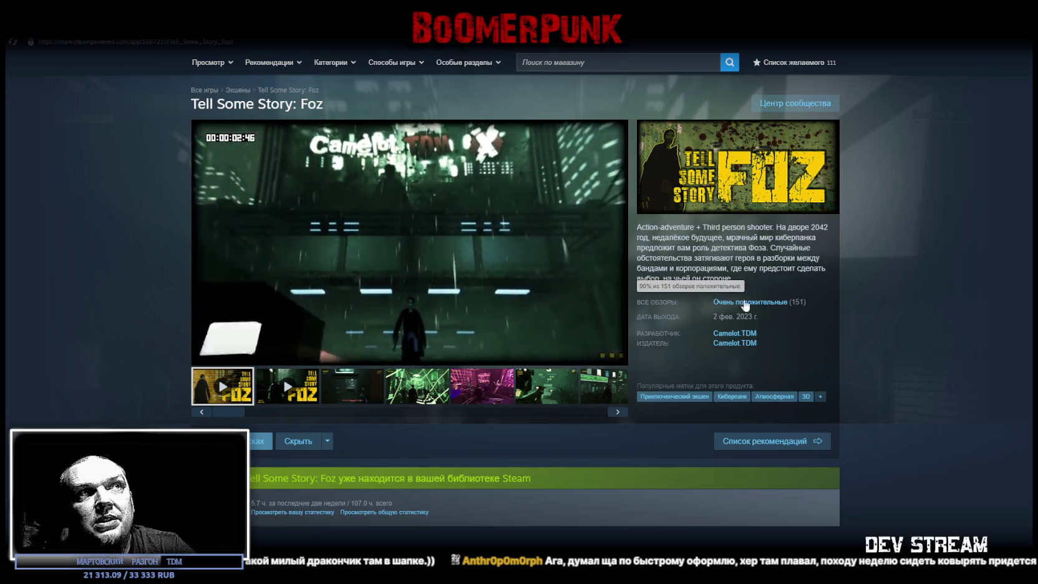
pyautogui.click(749, 303)
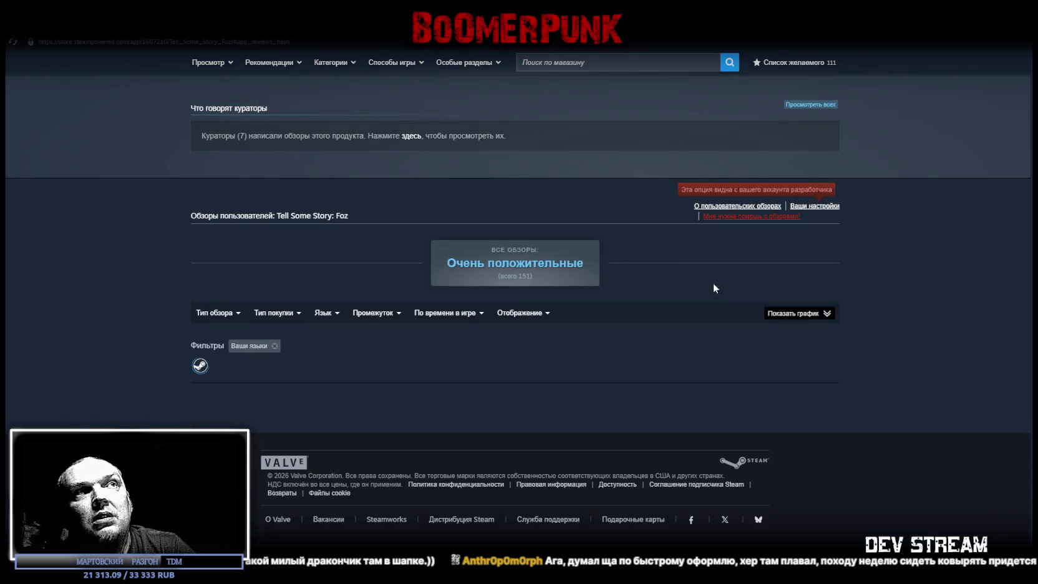
pyautogui.scroll(-2, 272, 310)
pyautogui.scroll(20, 617, 242)
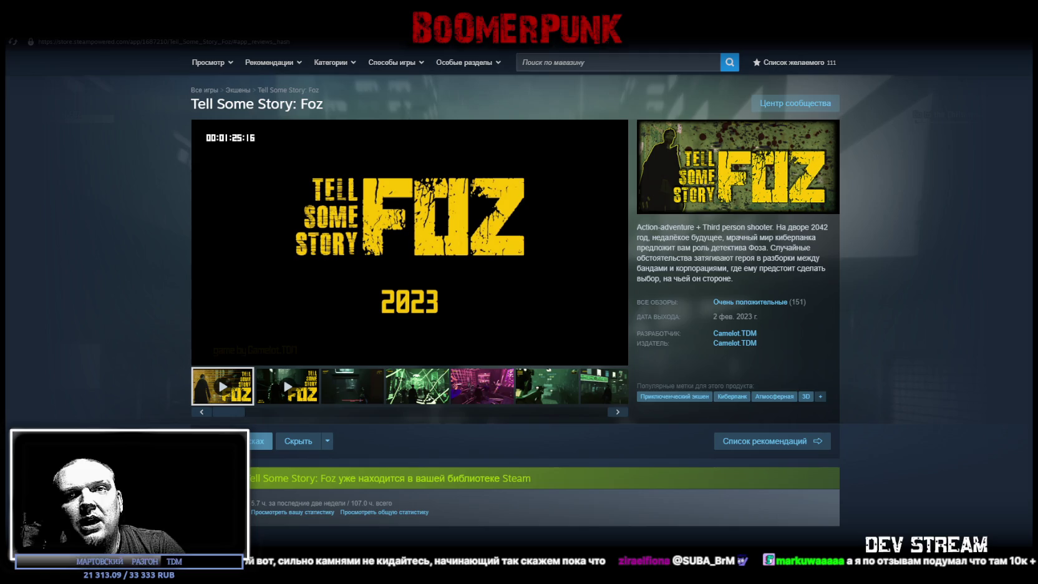
pyautogui.click(642, 62)
# Step: Search 'Overcome Your Fears', open the Lighthouse store page and browse its screenshots
pyautogui.write('Overcome Your Fears')
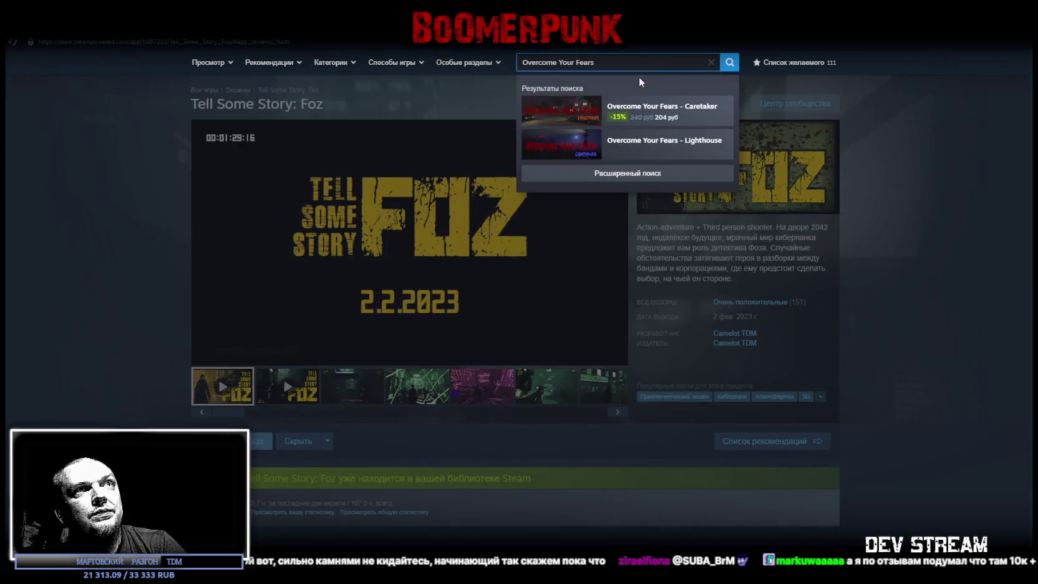
pyautogui.click(652, 152)
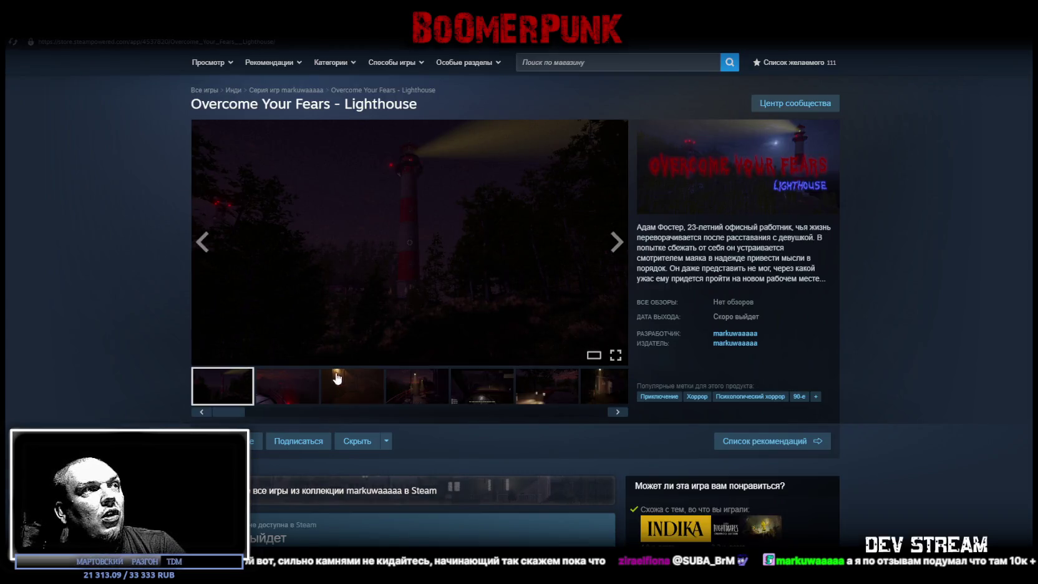
pyautogui.click(303, 391)
pyautogui.click(351, 394)
pyautogui.click(412, 396)
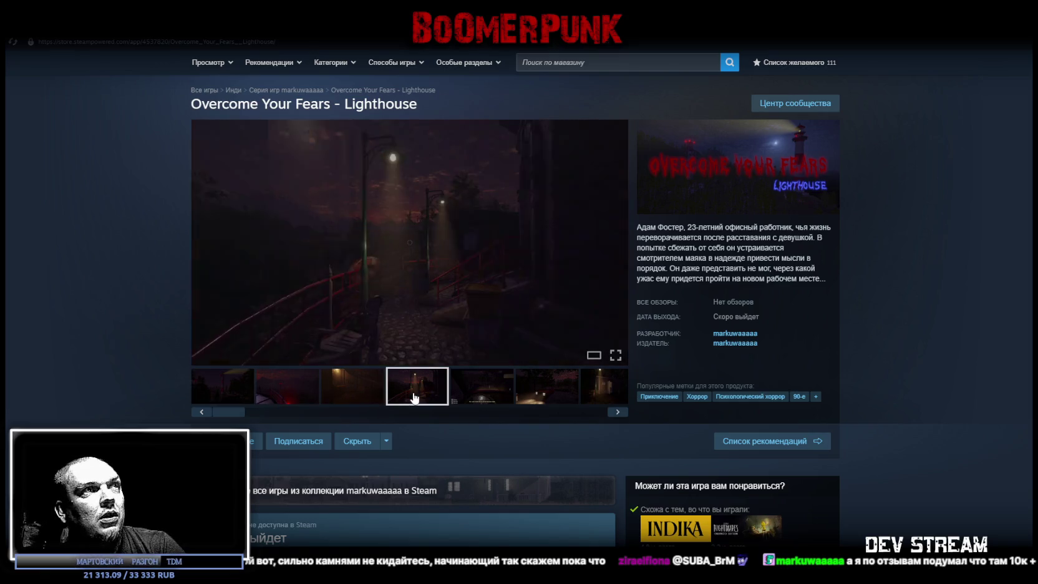
pyautogui.click(476, 390)
pyautogui.click(551, 391)
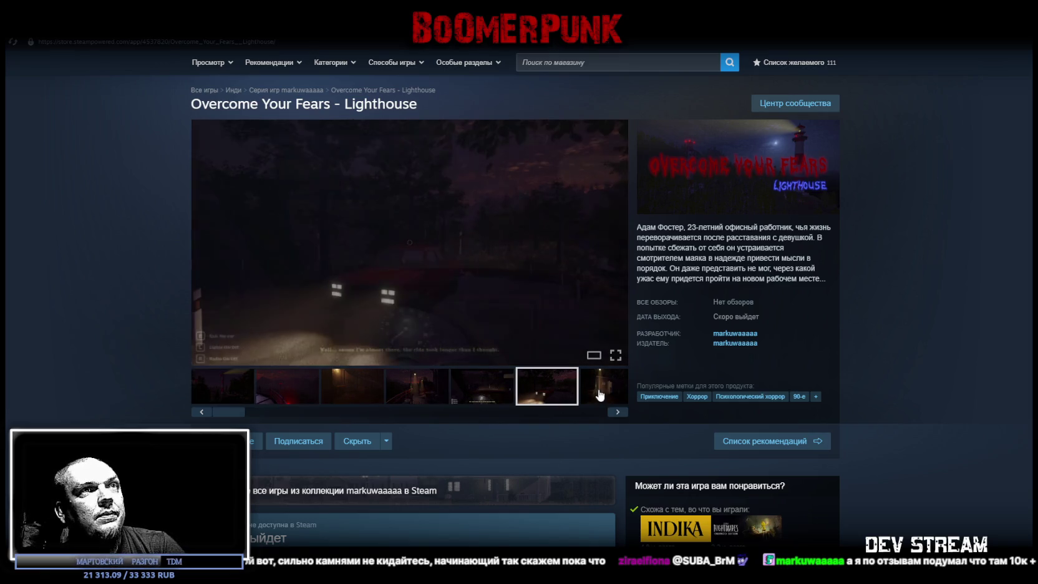
pyautogui.click(613, 389)
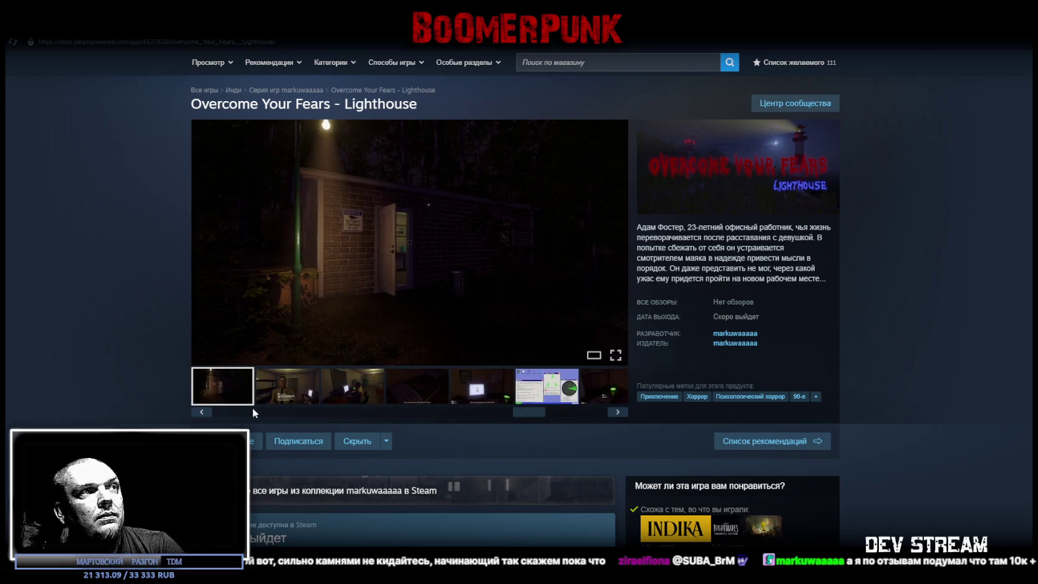
# Step: View the security guard screenshot full screen, exit, then open the developer's page
pyautogui.click(291, 393)
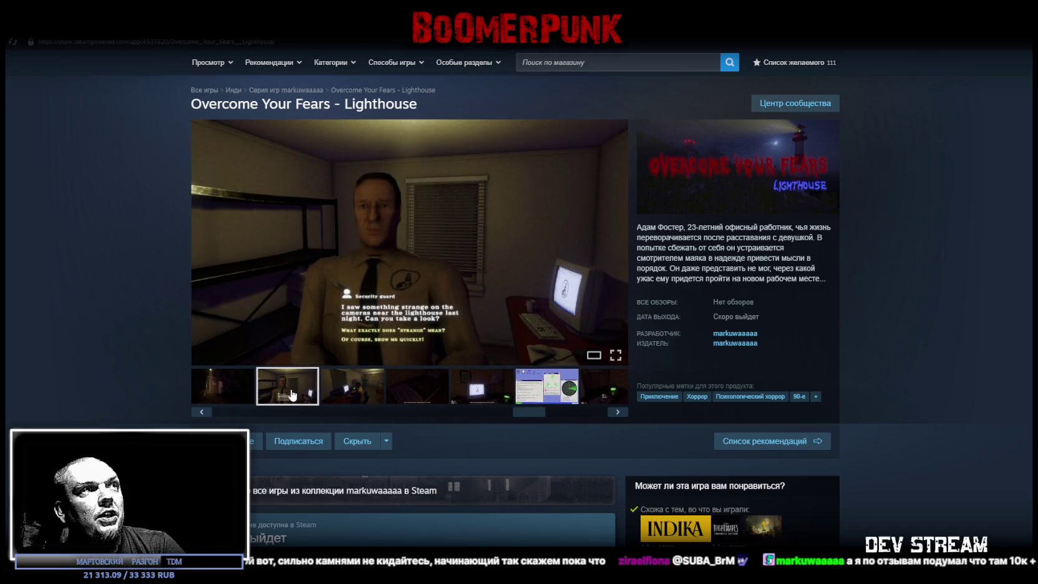
pyautogui.click(615, 355)
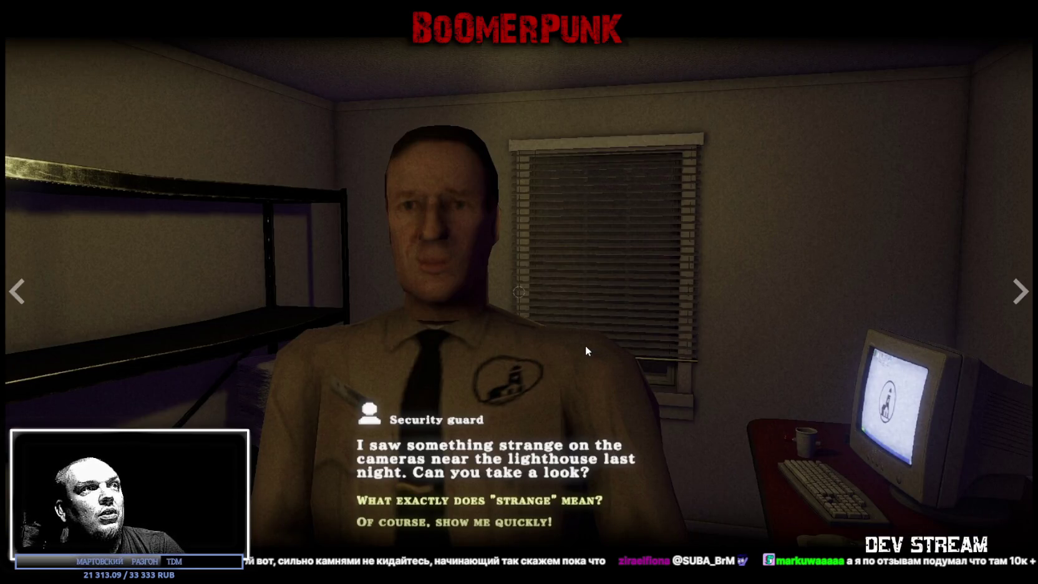
pyautogui.press('Escape')
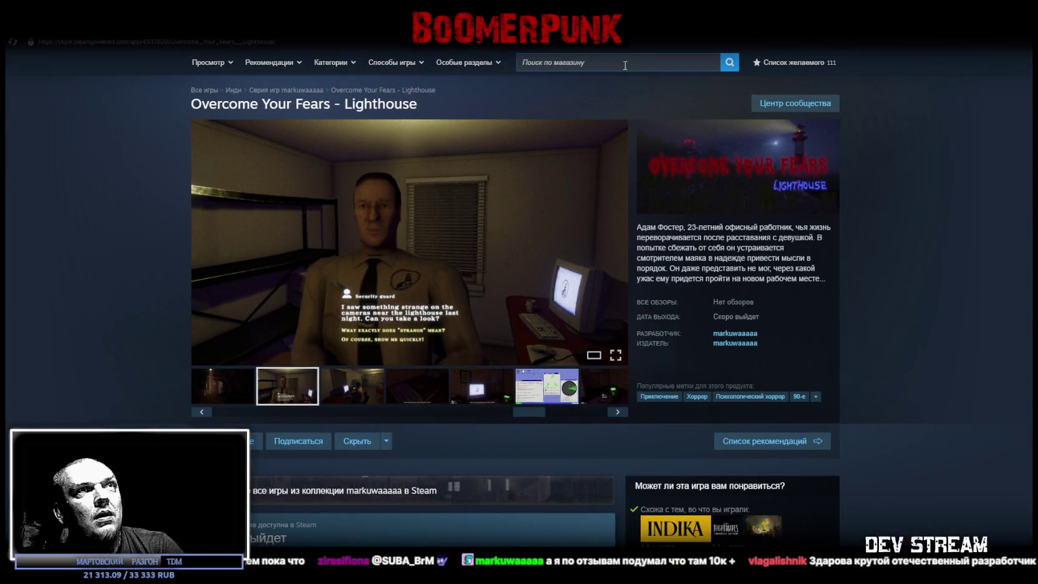
pyautogui.click(736, 335)
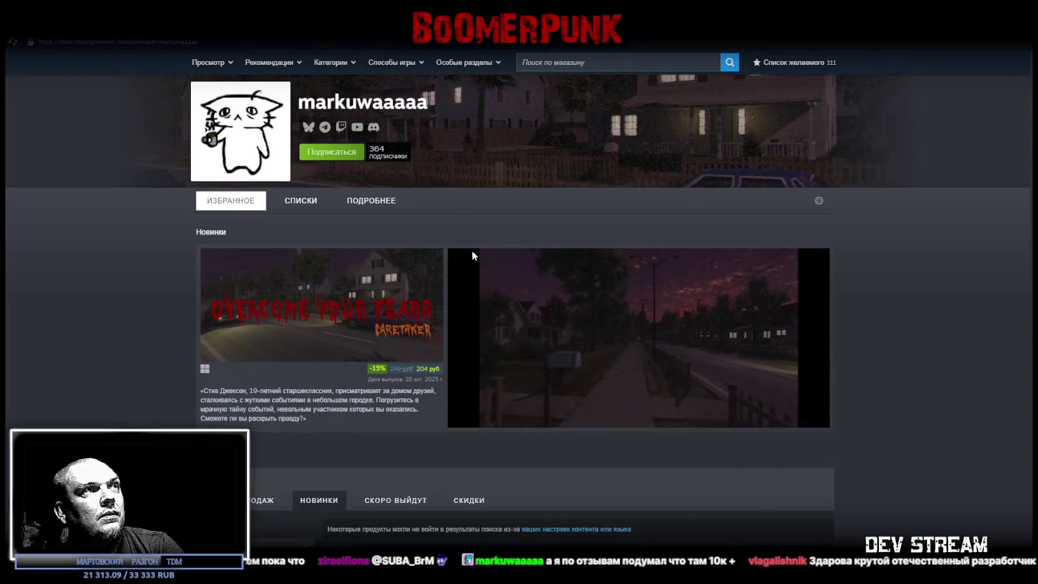
# Step: Filter the developer's new releases to Игра and open Overcome Your Fears - Caretaker
pyautogui.scroll(-4, 469, 328)
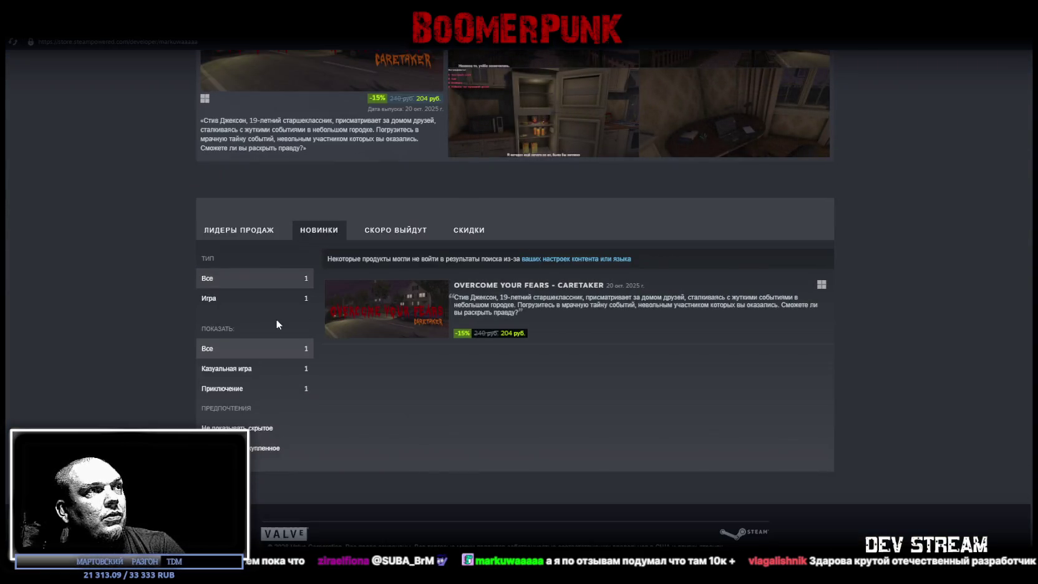
pyautogui.click(275, 298)
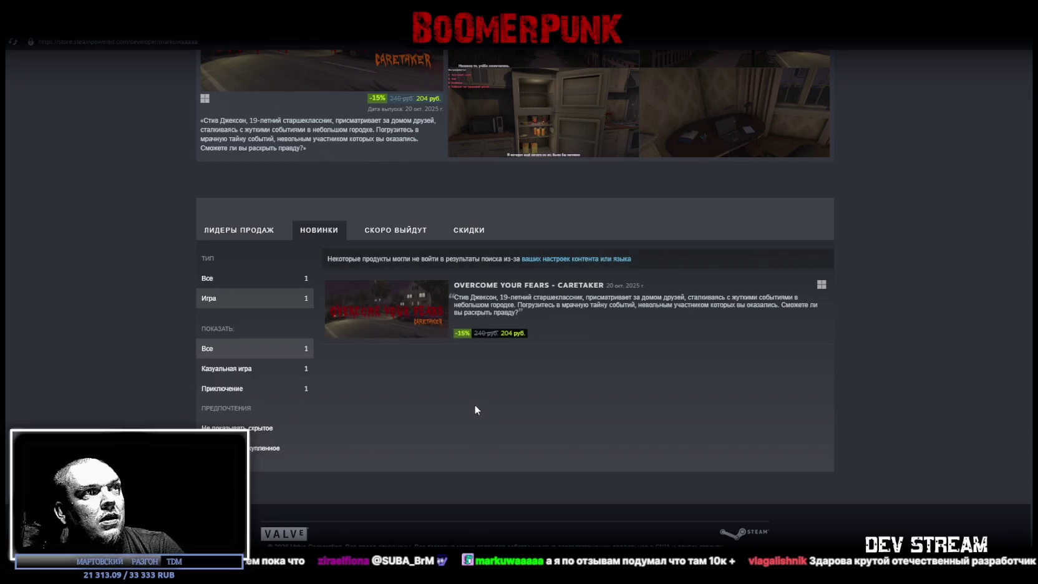
pyautogui.click(470, 302)
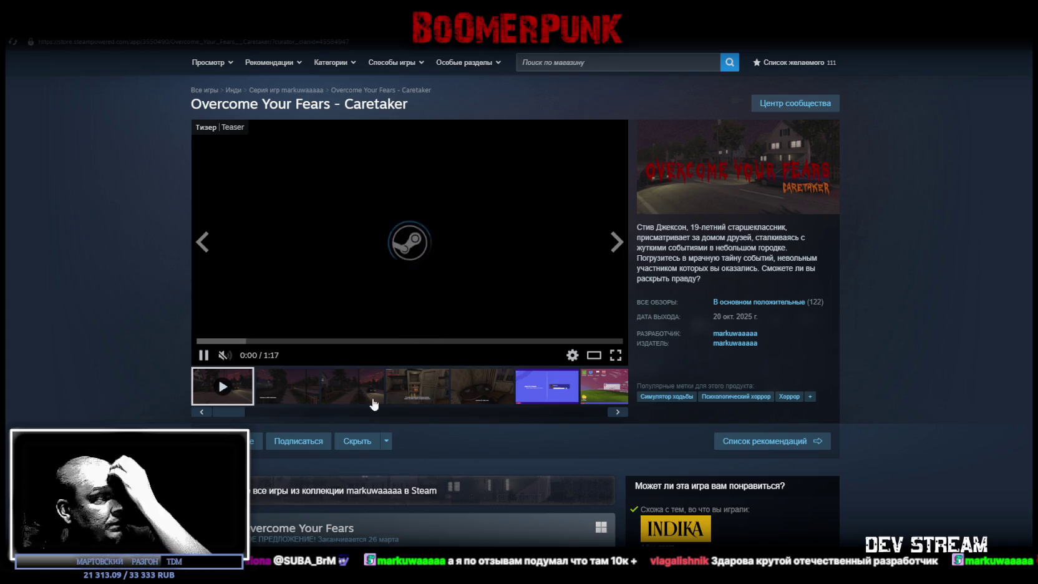
# Step: Browse Caretaker's screenshots, including the night street, room and stranger dialogue shots
pyautogui.click(294, 380)
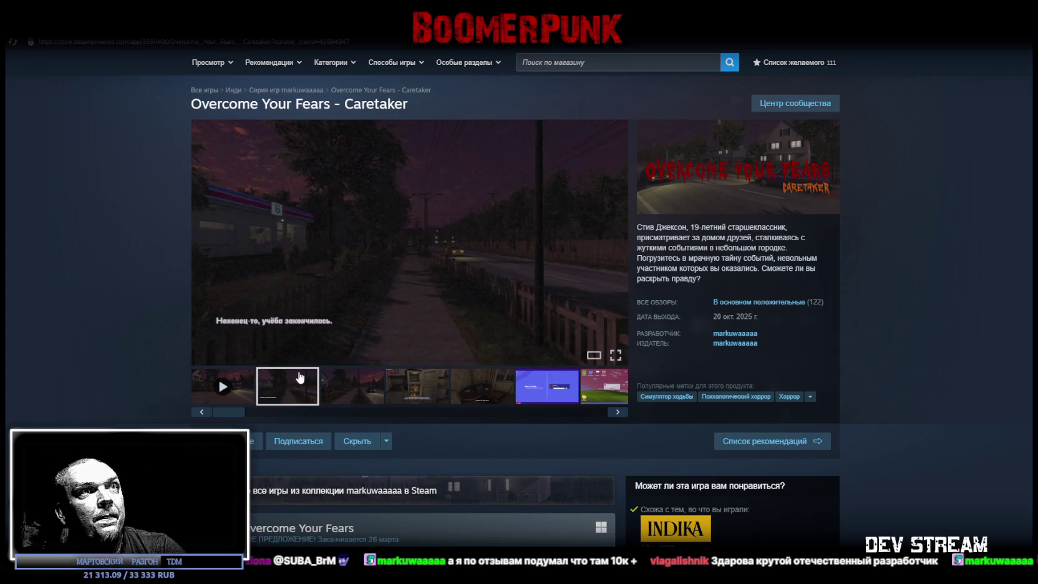
pyautogui.click(361, 391)
pyautogui.click(421, 398)
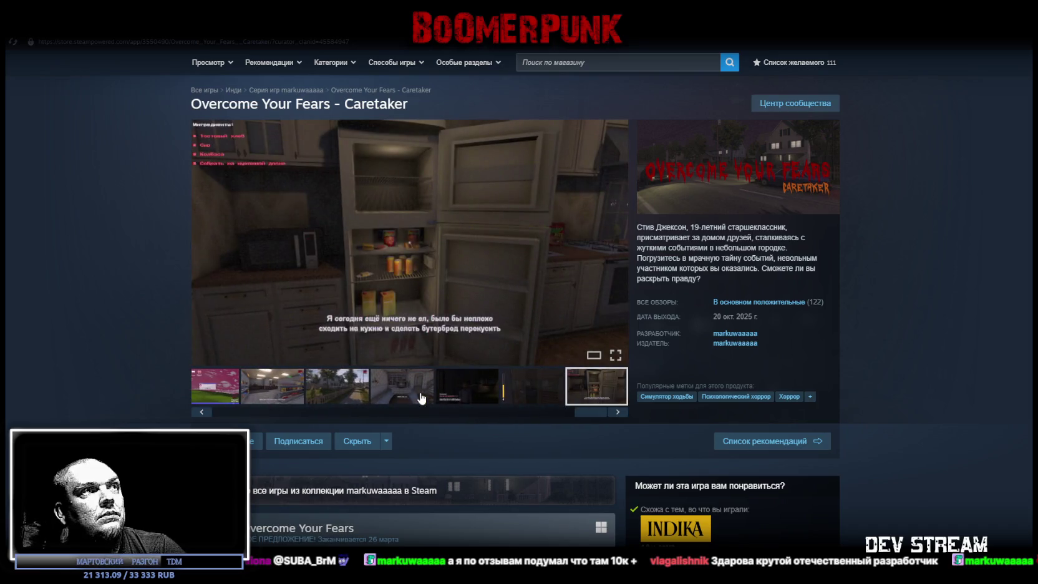
pyautogui.click(343, 394)
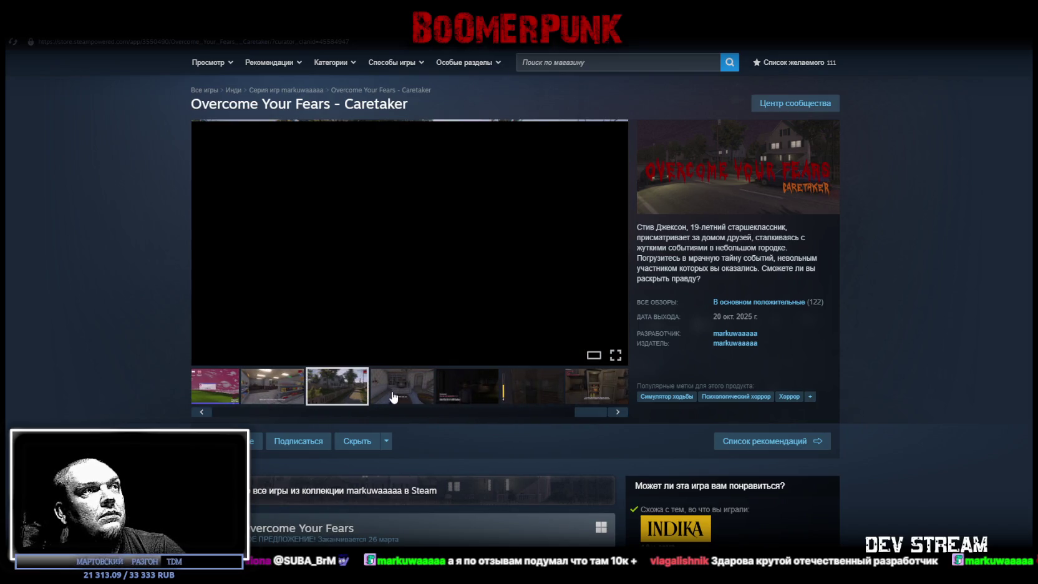
pyautogui.click(394, 398)
pyautogui.click(457, 395)
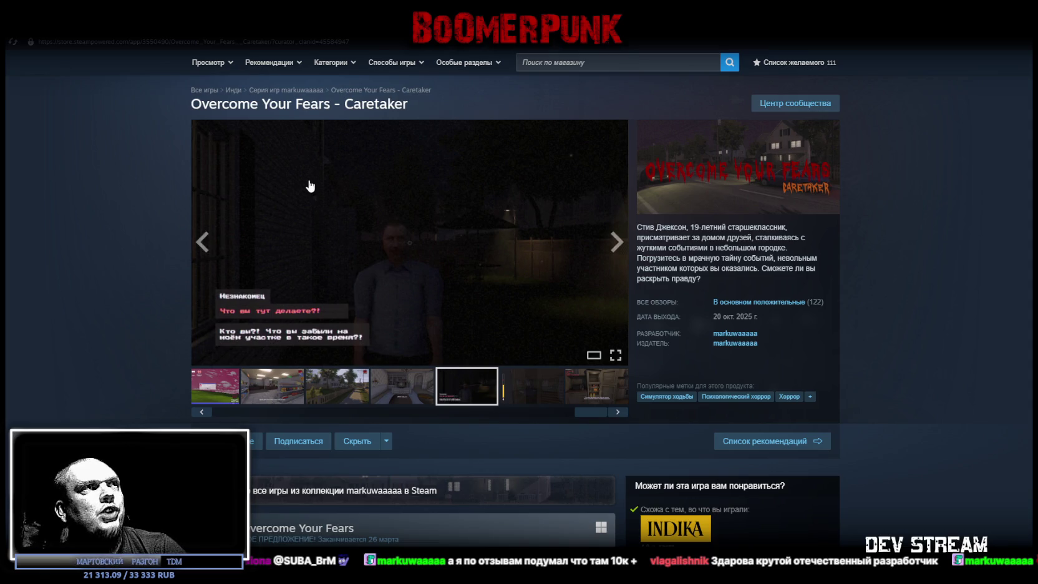
pyautogui.scroll(-5, 290, 386)
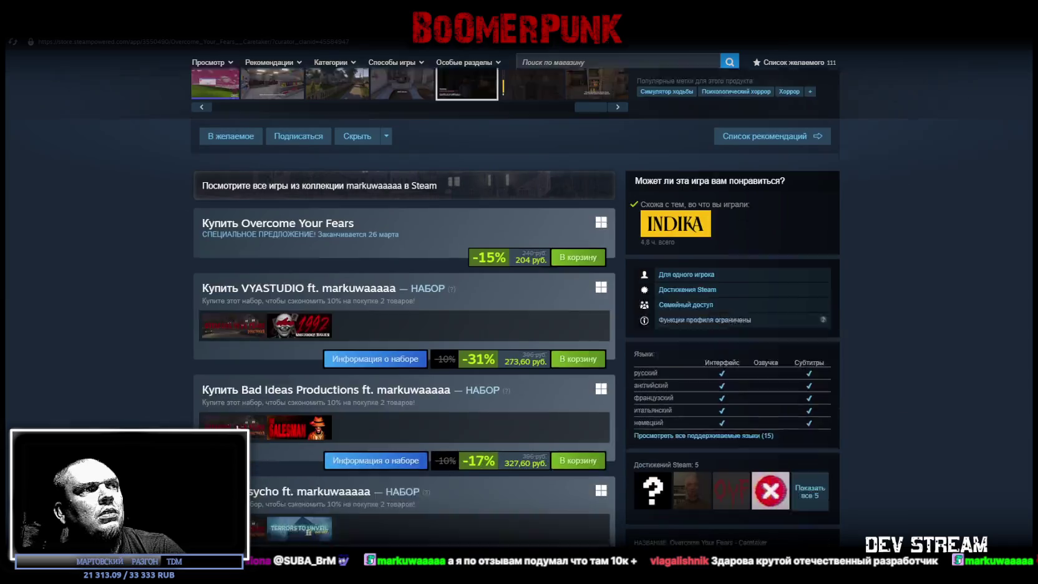
pyautogui.moveTo(238, 416)
pyautogui.scroll(5, 238, 416)
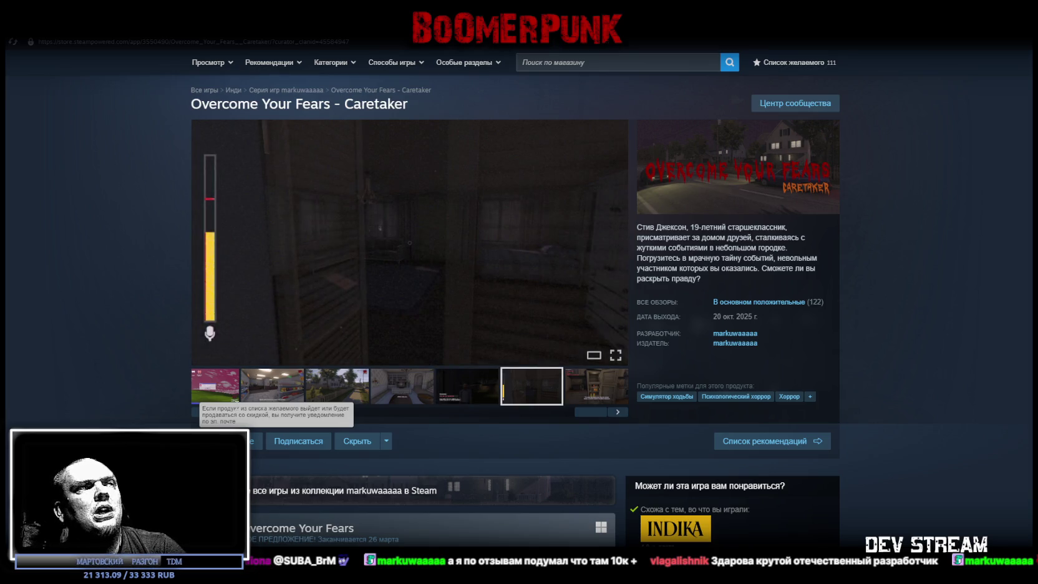
pyautogui.click(452, 401)
pyautogui.click(412, 397)
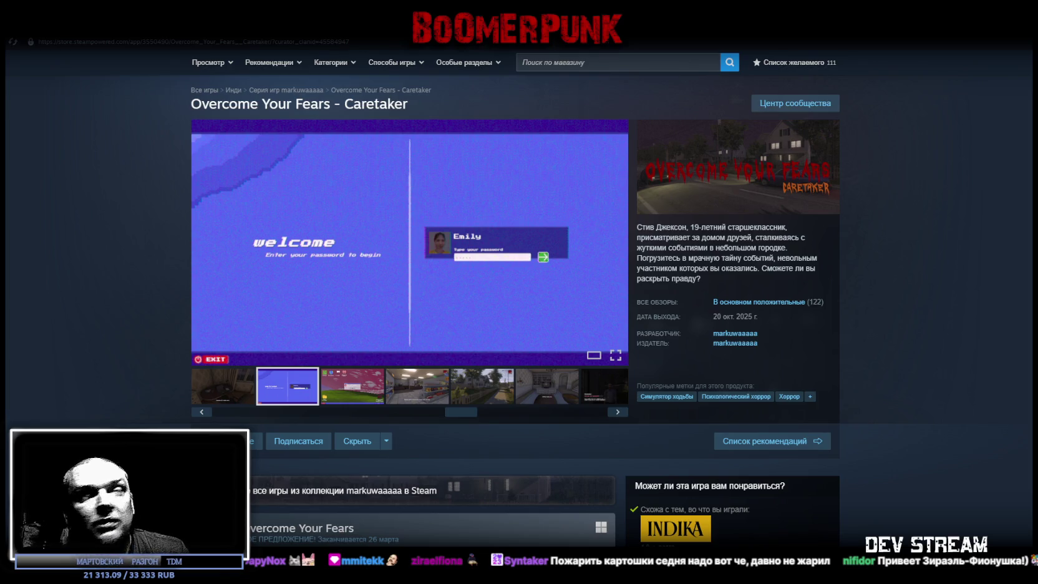
# Step: Dismiss the store view and narrow the library window showing Tell Some Story: Foz
pyautogui.press('super+d')
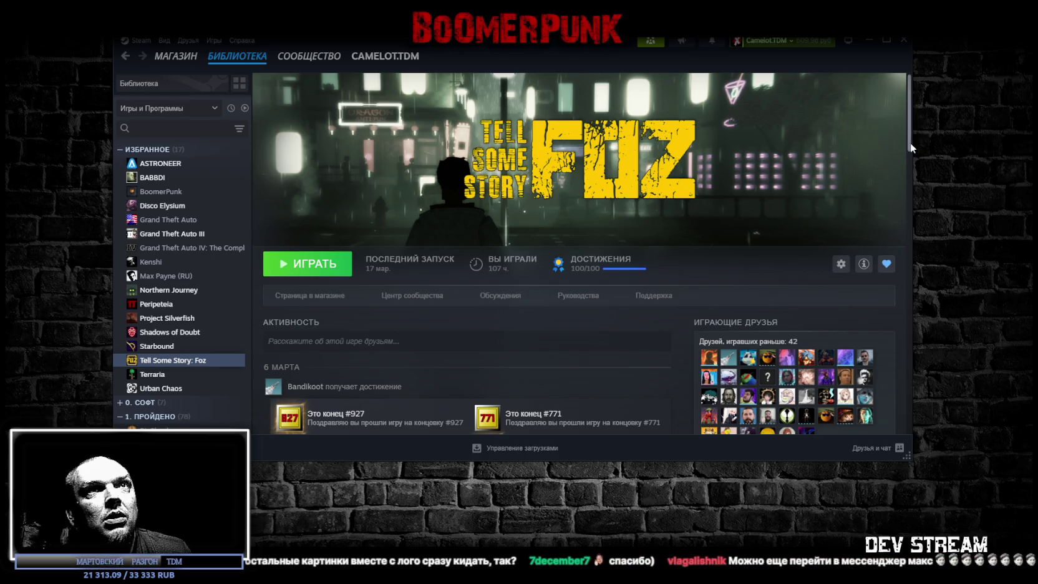
pyautogui.moveTo(912, 143)
pyautogui.mouseDown()
pyautogui.moveTo(736, 142)
pyautogui.moveTo(995, 168)
pyautogui.moveTo(902, 177)
pyautogui.moveTo(973, 177)
pyautogui.mouseUp()
# Step: Resize and maximize the Steam library window, then hide it with Super+D to show the desktop
pyautogui.moveTo(617, 46)
pyautogui.mouseDown()
pyautogui.moveTo(567, 143)
pyautogui.moveTo(572, 35)
pyautogui.mouseUp()
pyautogui.moveTo(924, 170)
pyautogui.mouseDown()
pyautogui.moveTo(876, 170)
pyautogui.moveTo(950, 167)
pyautogui.moveTo(724, 172)
pyautogui.moveTo(867, 171)
pyautogui.mouseUp()
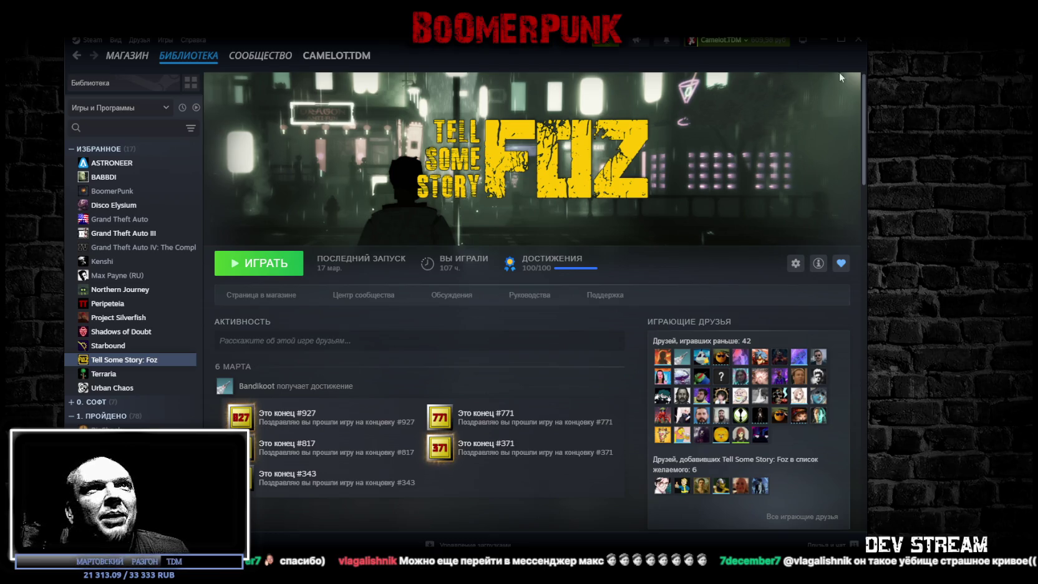
pyautogui.click(841, 39)
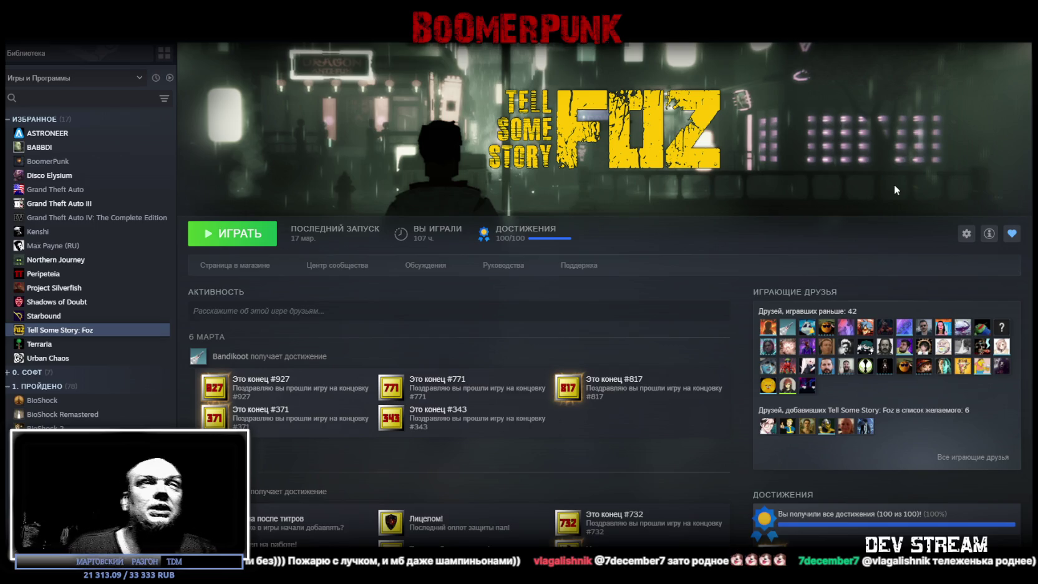
pyautogui.press('super+d')
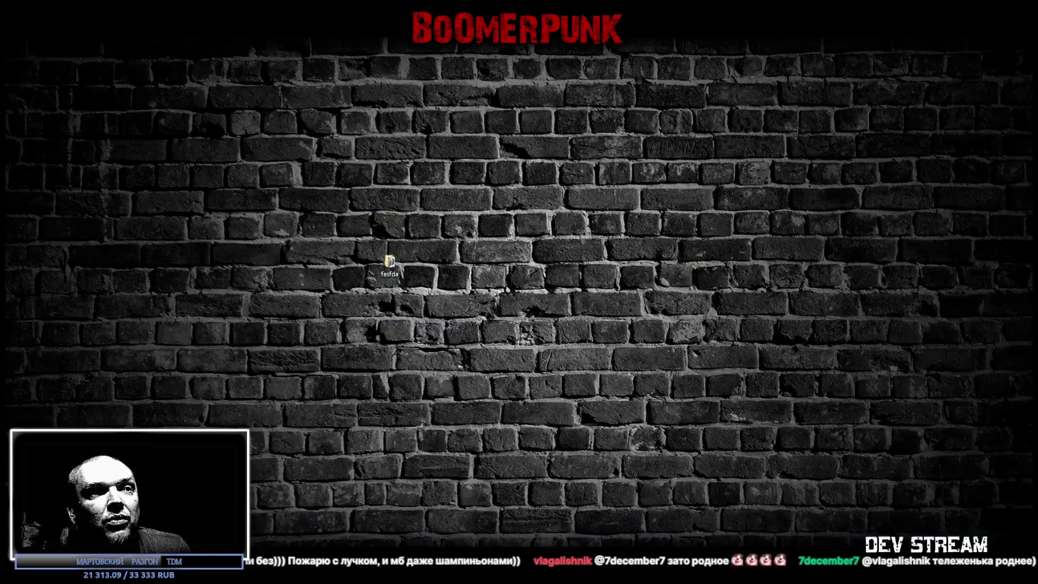
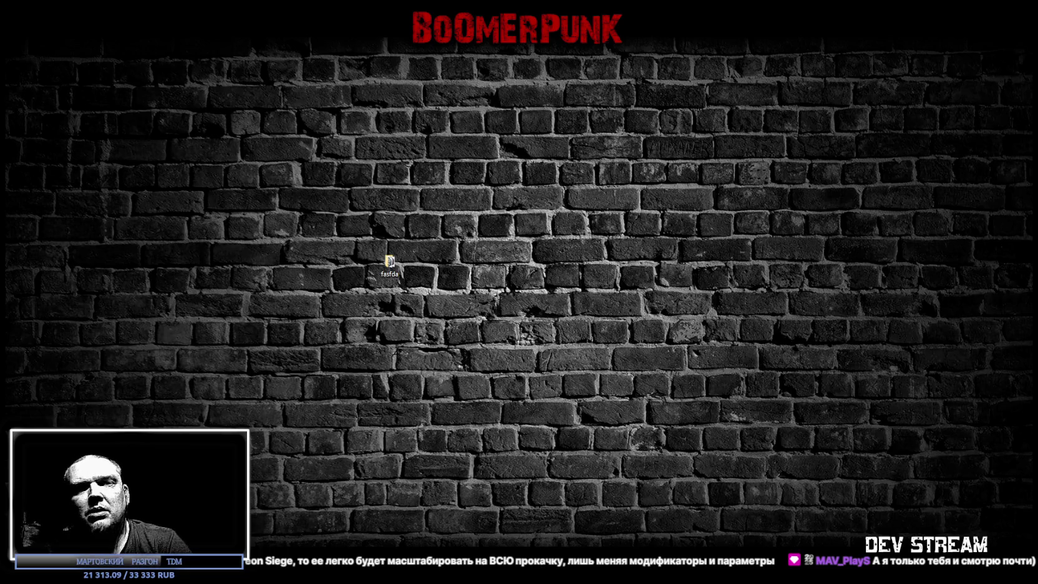
# Step: Restore the Twitch stream window, glance at the channel rewards panel, then show the desktop
pyautogui.hotkey('alt', 'Tab')
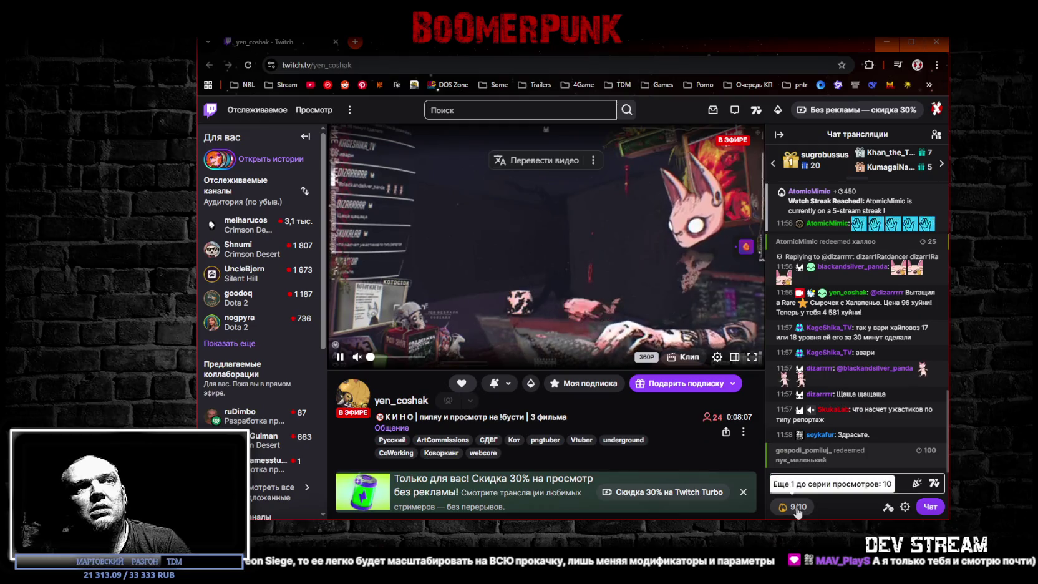
pyautogui.click(794, 507)
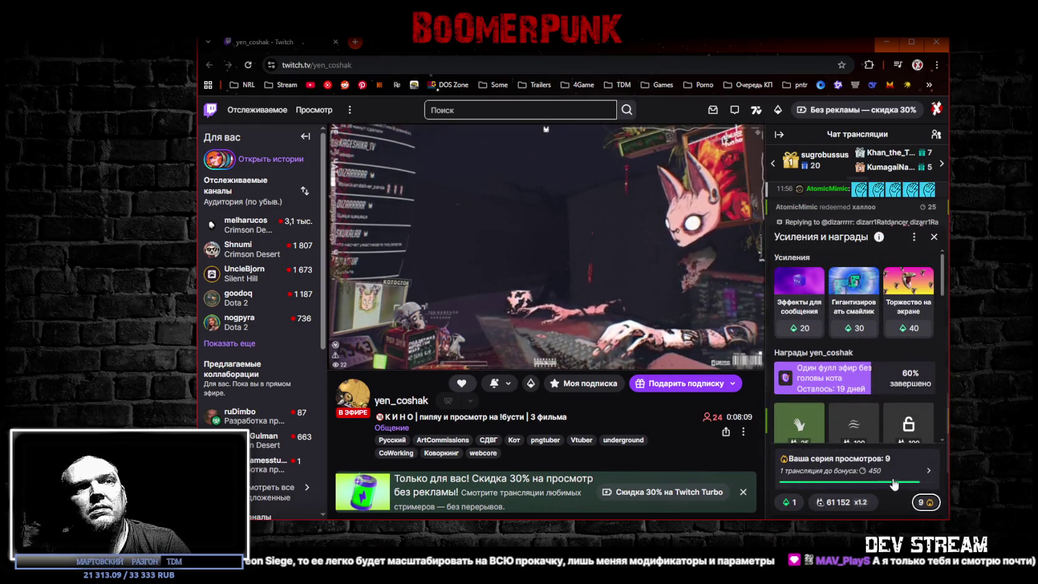
pyautogui.click(933, 237)
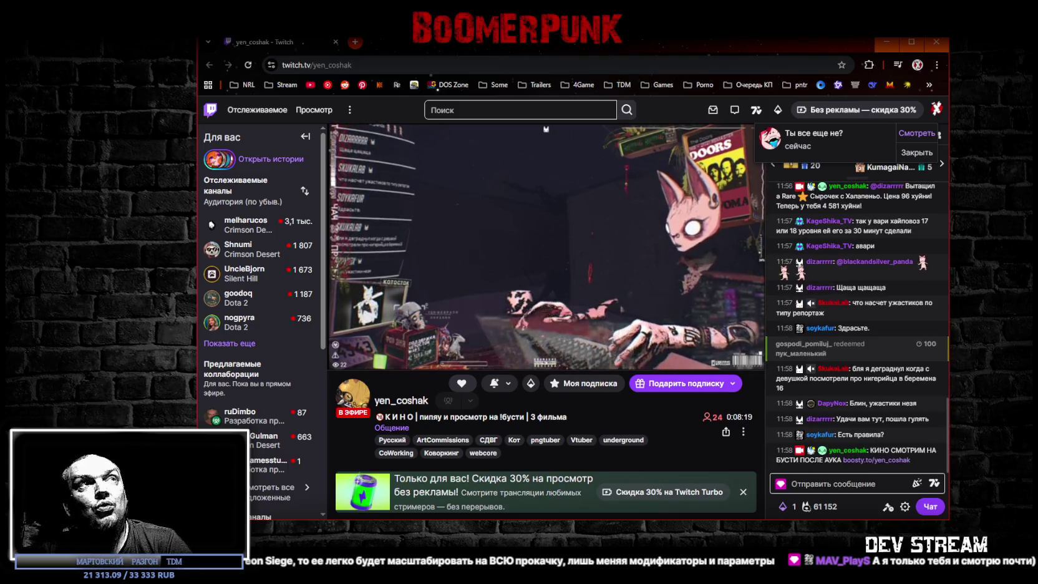
pyautogui.press('super+d')
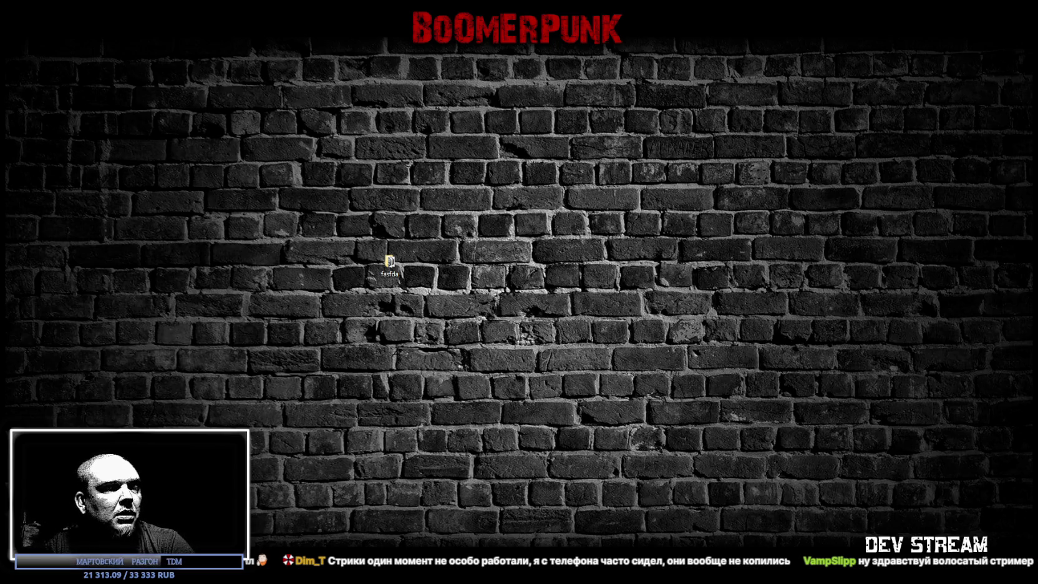
pyautogui.hotkey('alt', 'Tab')
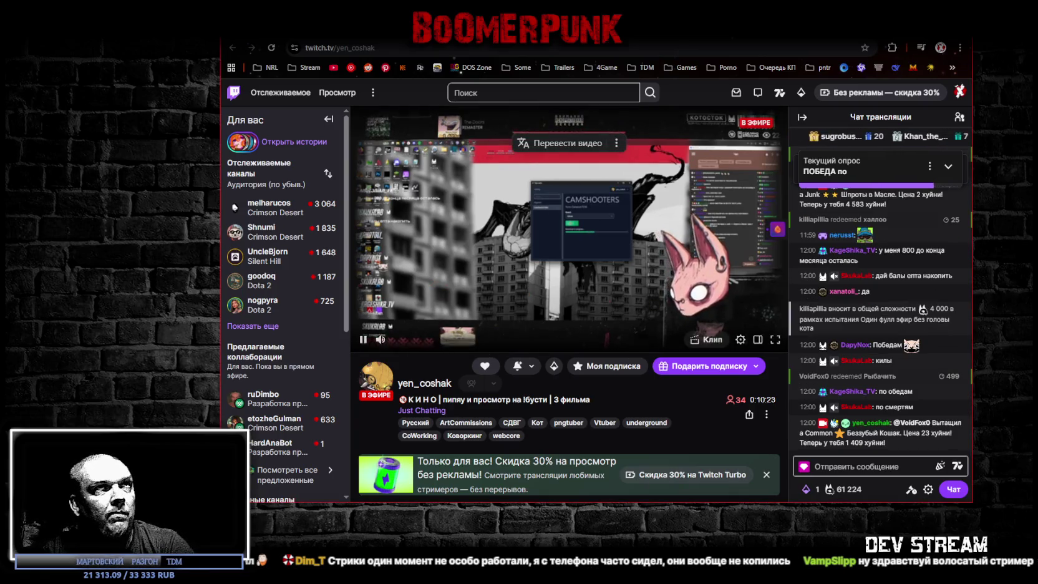
# Step: Put the stream in theatre view and expand the chat poll's kills-vs-damage options
pyautogui.click(758, 339)
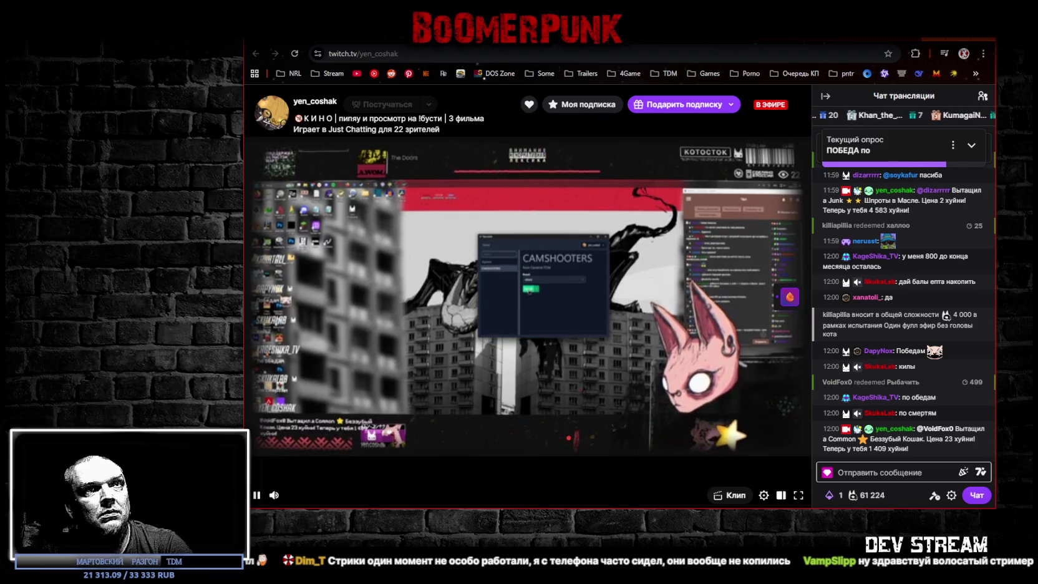
pyautogui.click(892, 473)
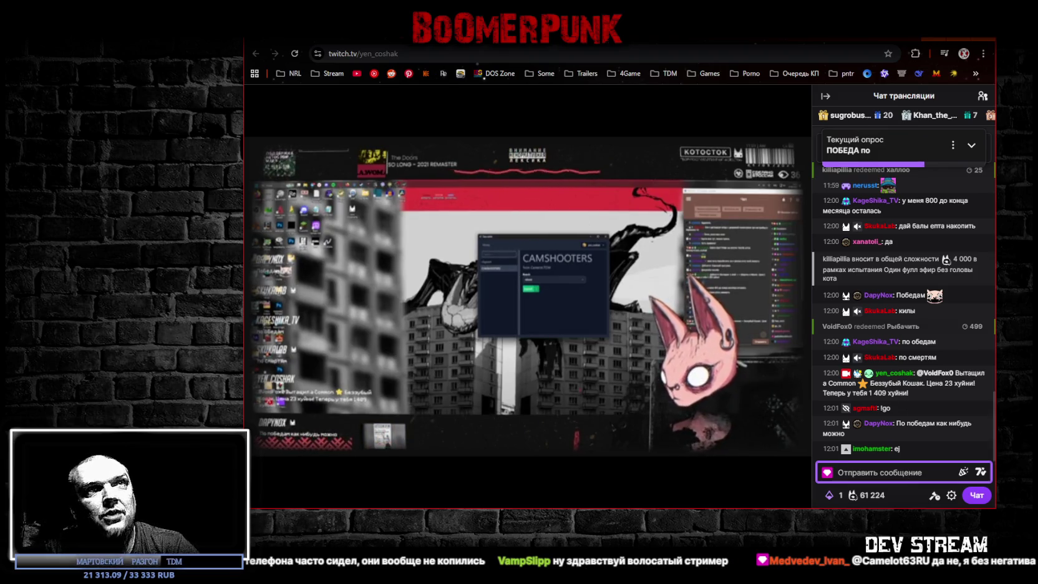
pyautogui.click(971, 145)
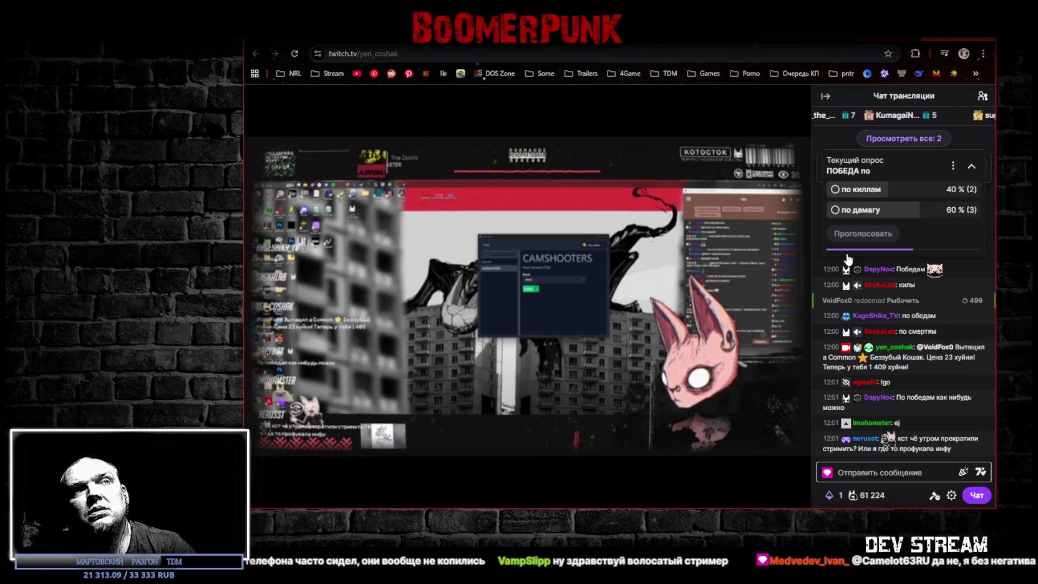
# Step: Vote for 'по киллам' in the chat poll
pyautogui.click(851, 190)
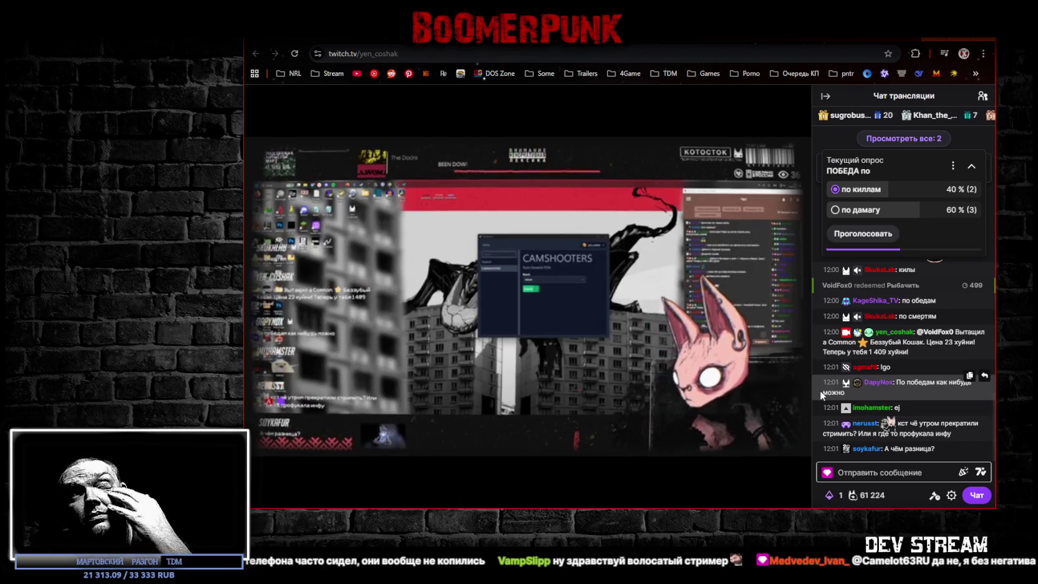
pyautogui.click(886, 473)
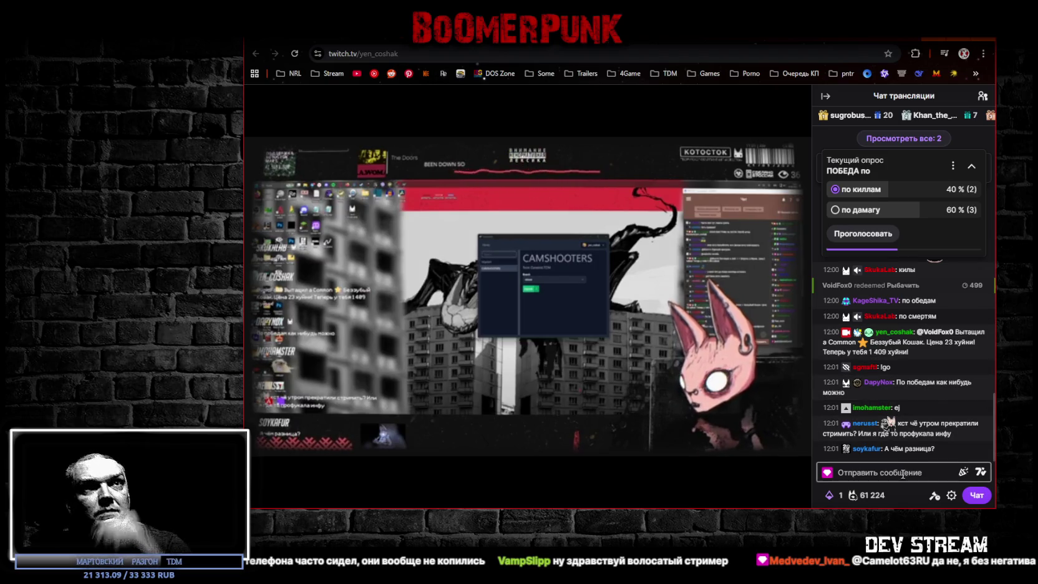
pyautogui.click(870, 236)
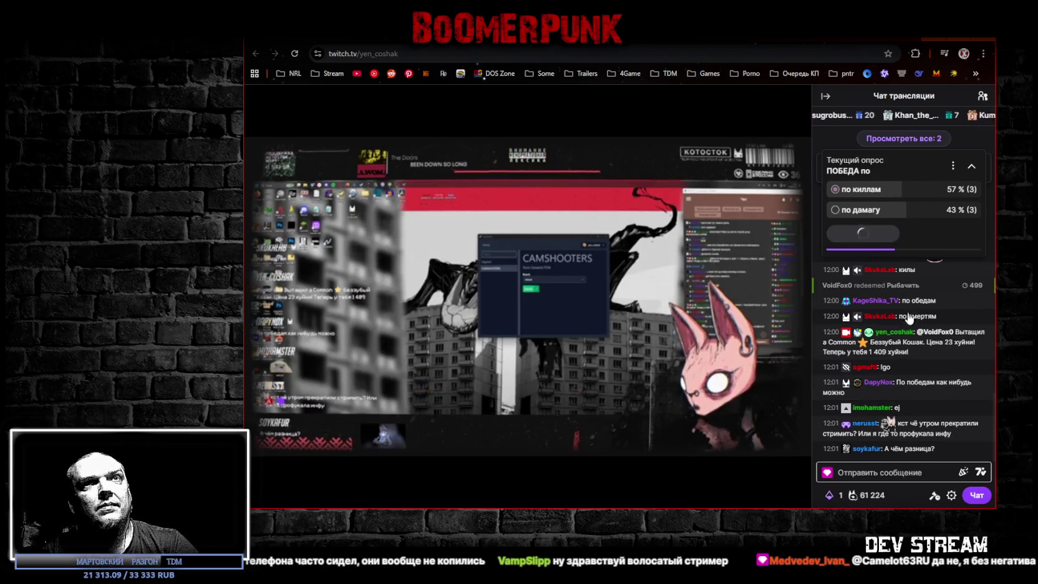
# Step: Send the chat message 'яе тестанул,твалов быть не должно, мы подсматриваем, турик сбросить не забудь'
pyautogui.write('ye z')
pyautogui.press('BackSpace')
pyautogui.press('BackSpace')
pyautogui.press('BackSpace')
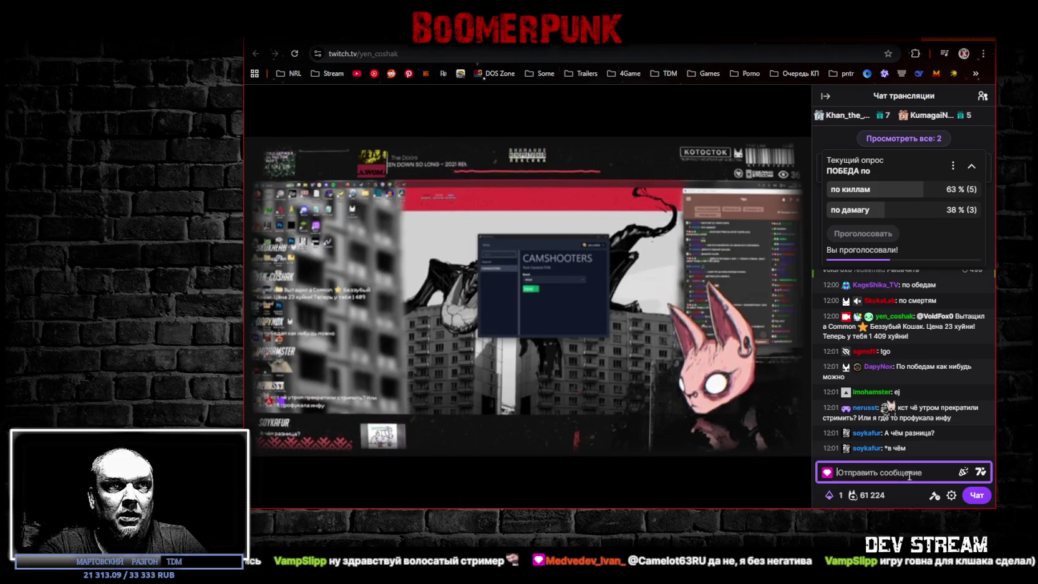
pyautogui.write('z e;t ntcnfyek')
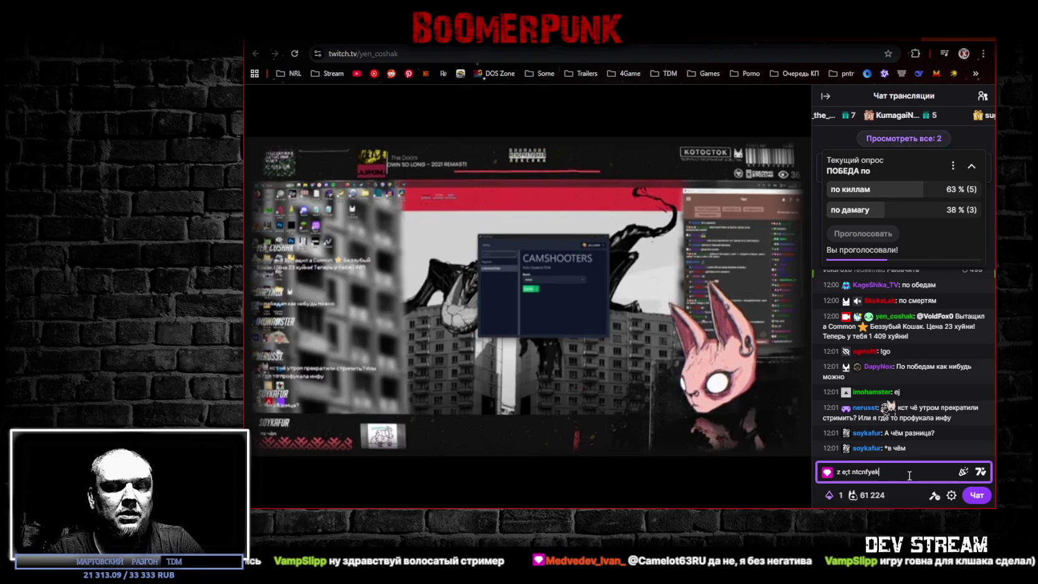
pyautogui.write('?')
pyautogui.press('BackSpace')
pyautogui.write('я уже тестанул')
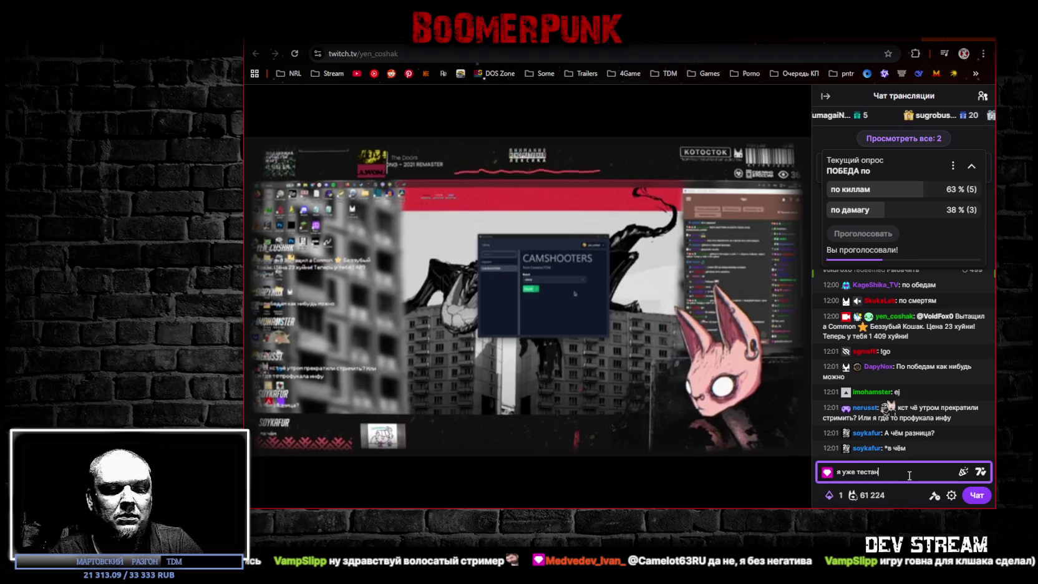
pyautogui.write(', о')
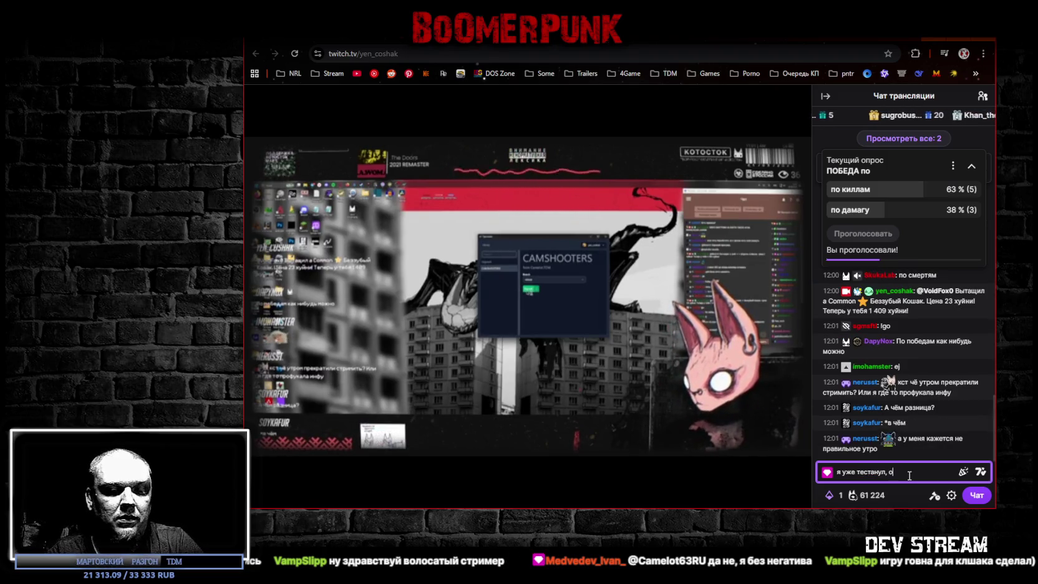
pyautogui.write('твалов быть не до')
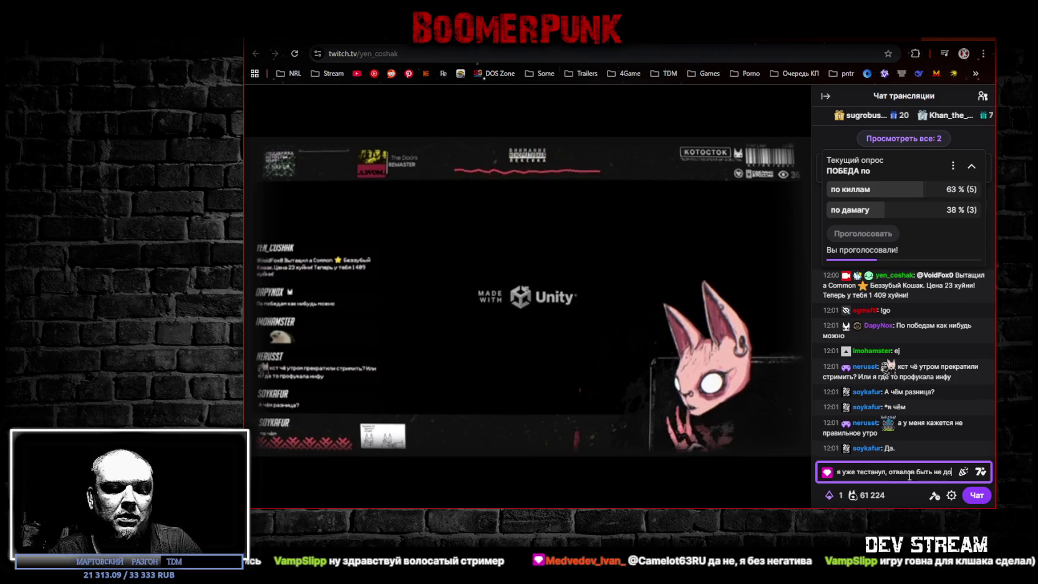
pyautogui.write('лжно, ')
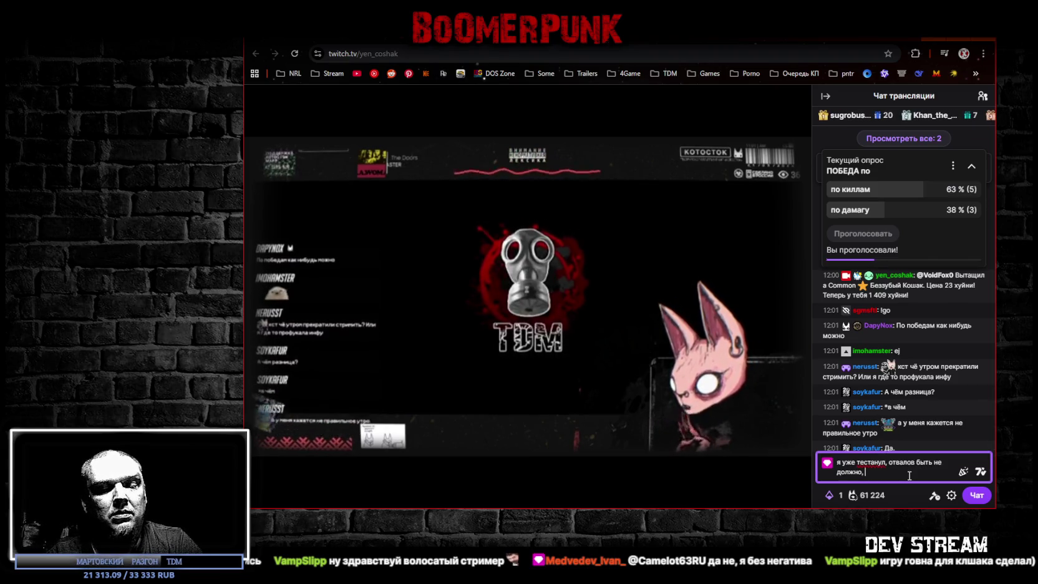
pyautogui.write('мы подсматриваем, турик сбросить не ')
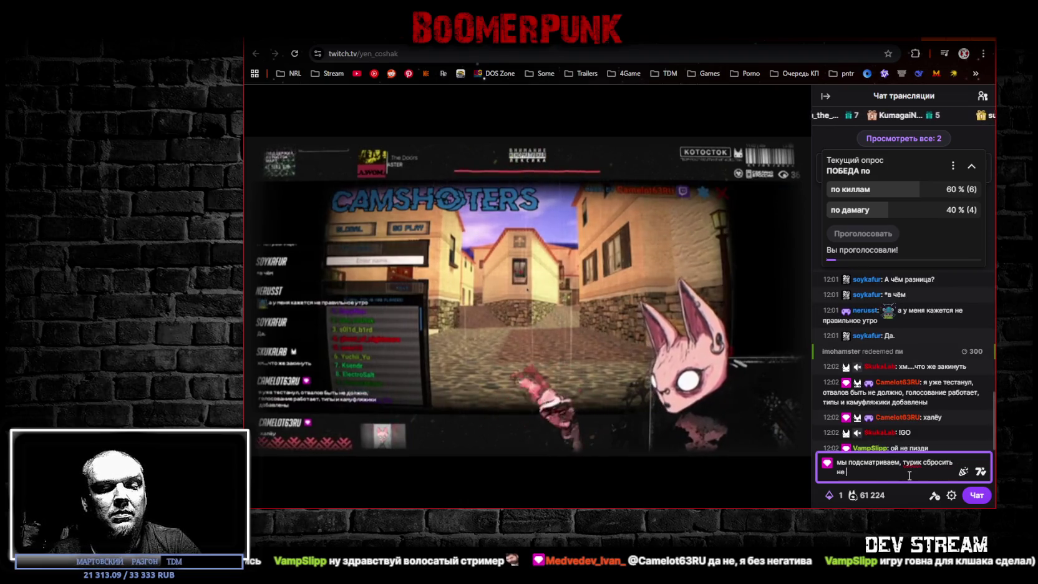
pyautogui.write('забудь')
pyautogui.press('Return')
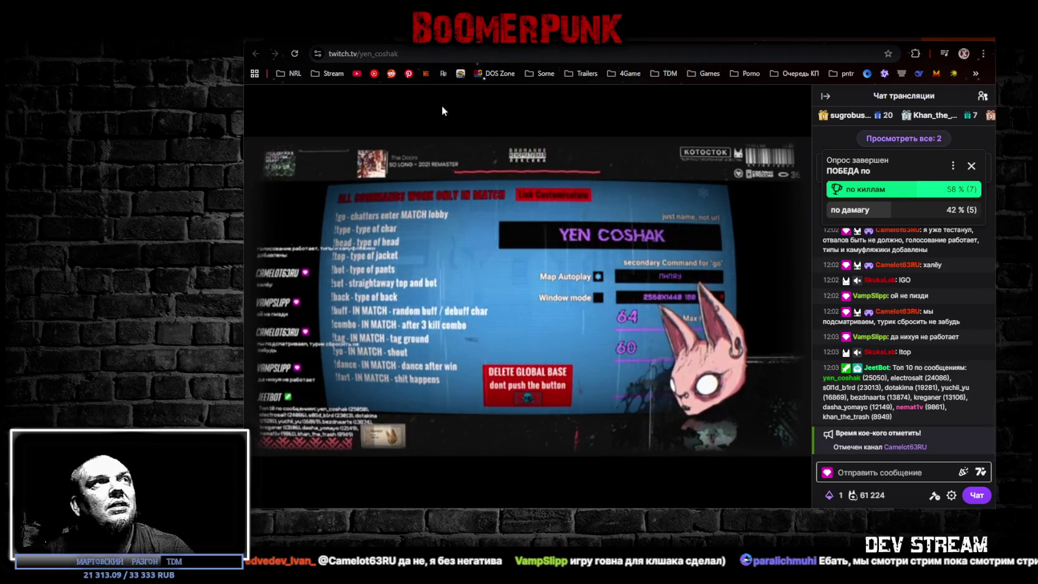
# Step: Widen the browser window to the left and nudge it up-right so the stream fills more space
pyautogui.click(391, 54)
pyautogui.doubleClick(391, 55)
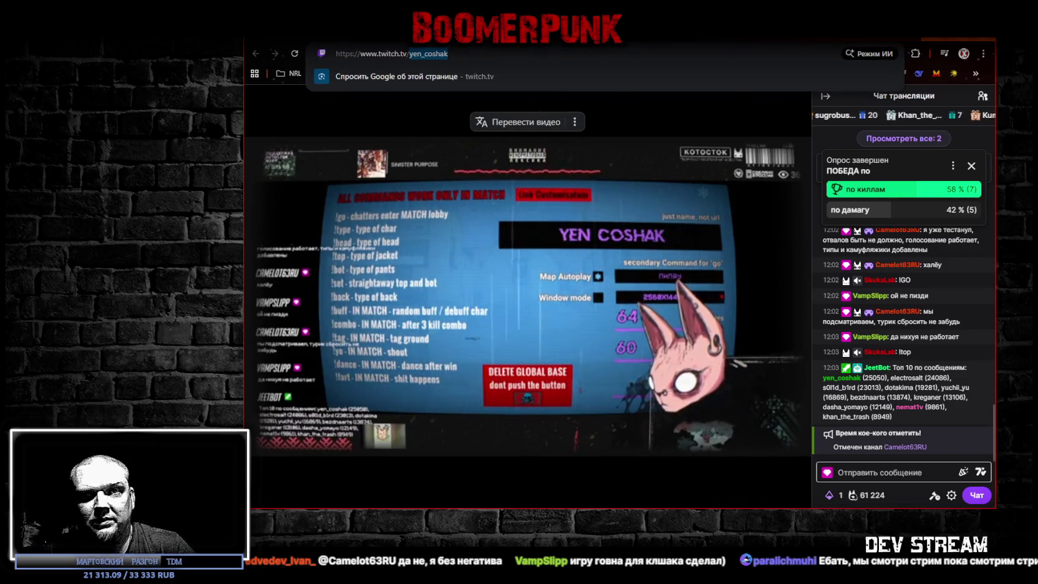
pyautogui.press('Escape')
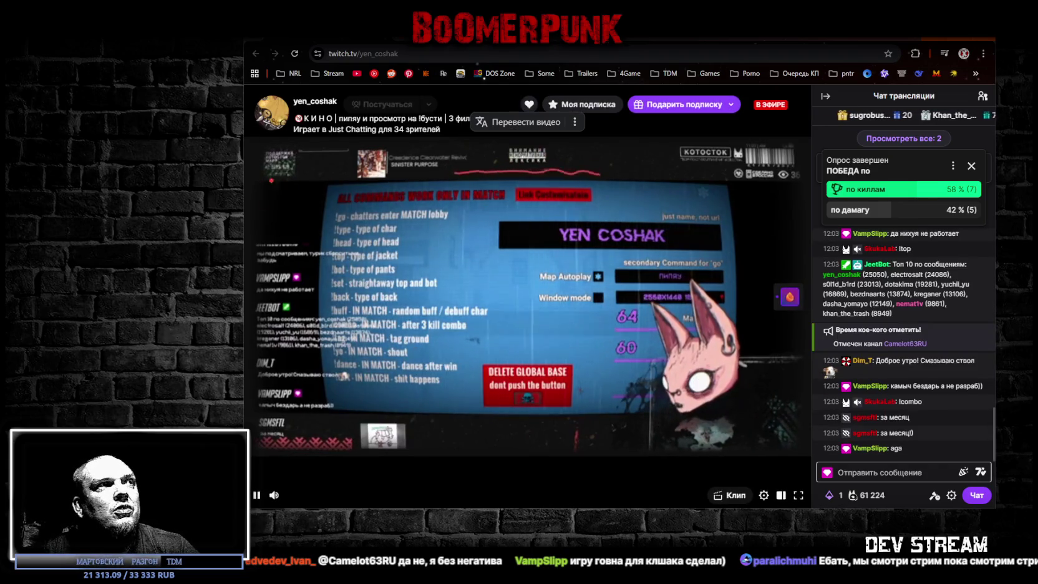
pyautogui.moveTo(243, 167); pyautogui.dragTo(80, 168)
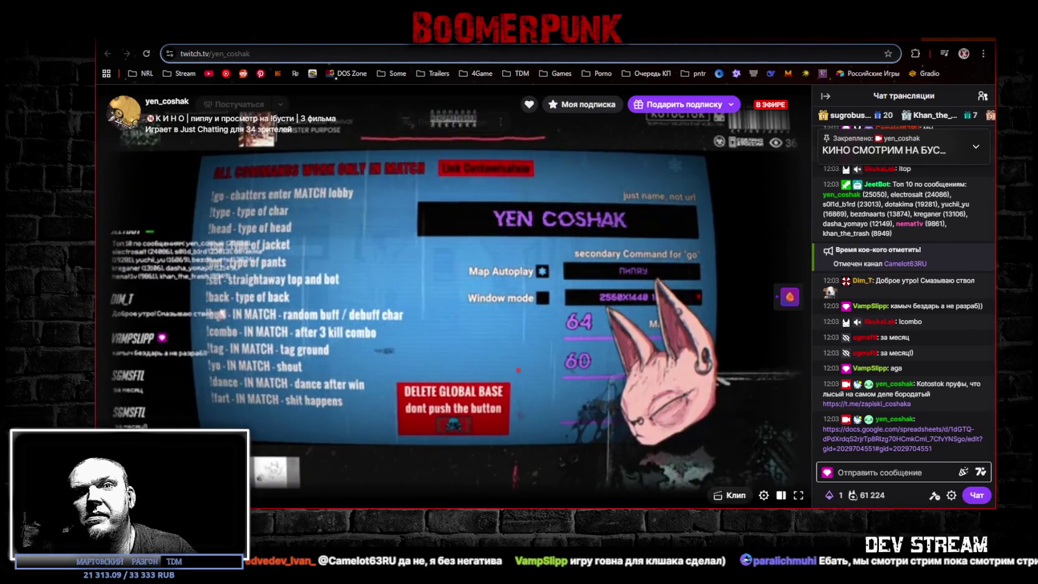
pyautogui.moveTo(561, 41); pyautogui.dragTo(600, 30)
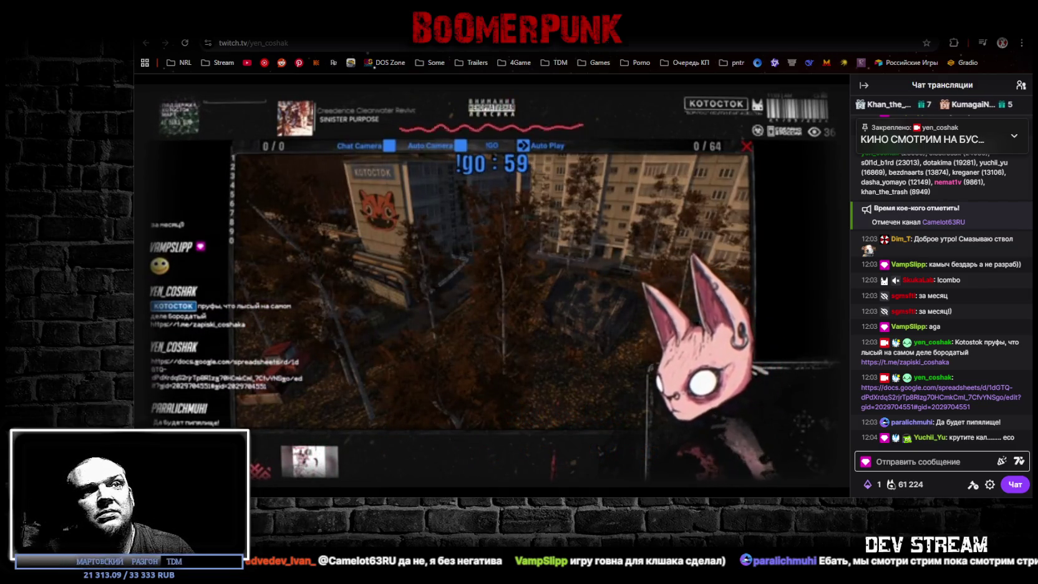
pyautogui.click(958, 462)
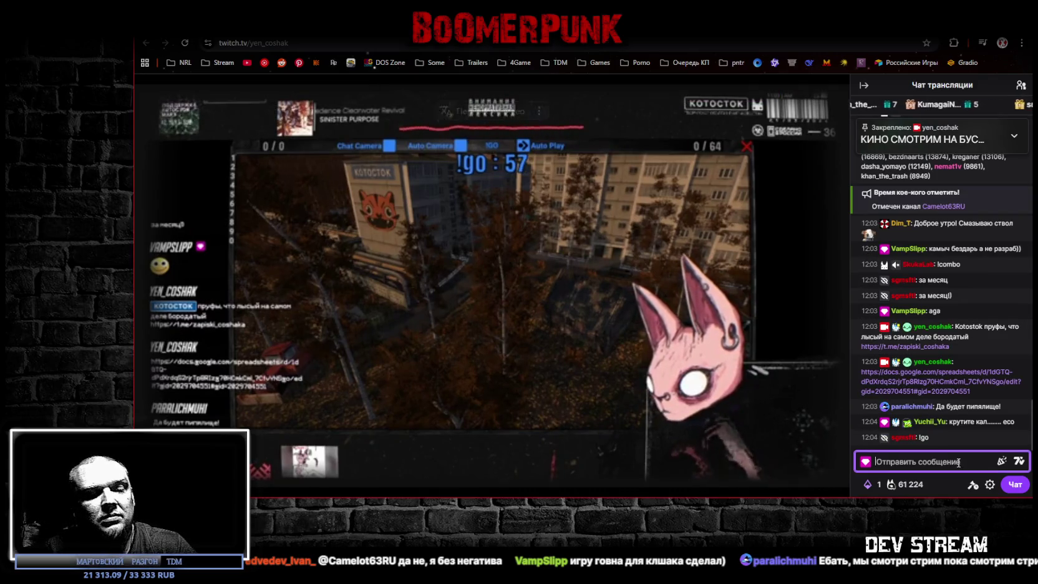
# Step: Send the chat commands !go, !buff and !type 2
pyautogui.write('go')
pyautogui.press('Return')
pyautogui.write('!')
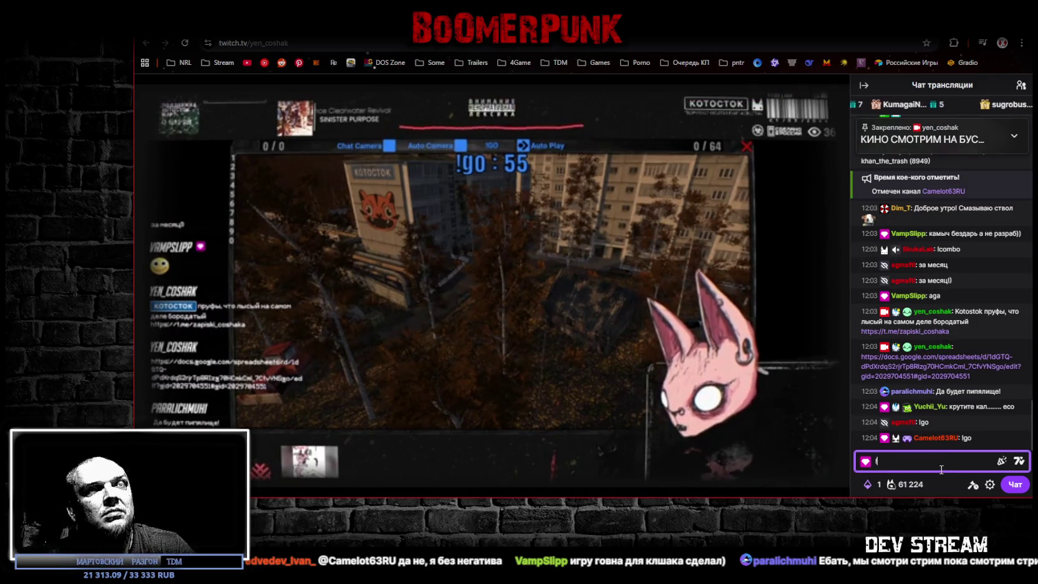
pyautogui.write('buff')
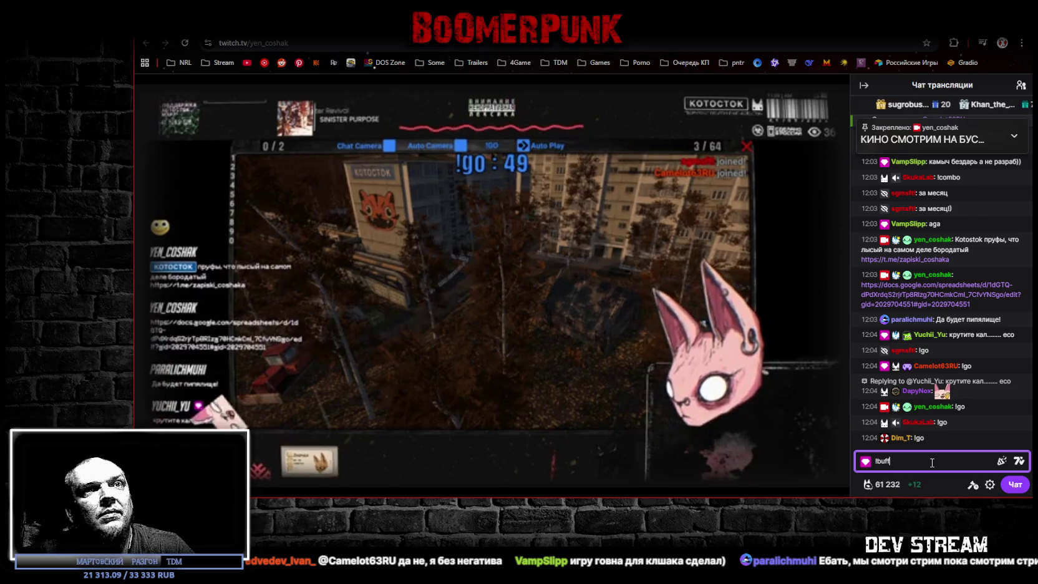
pyautogui.press('Return')
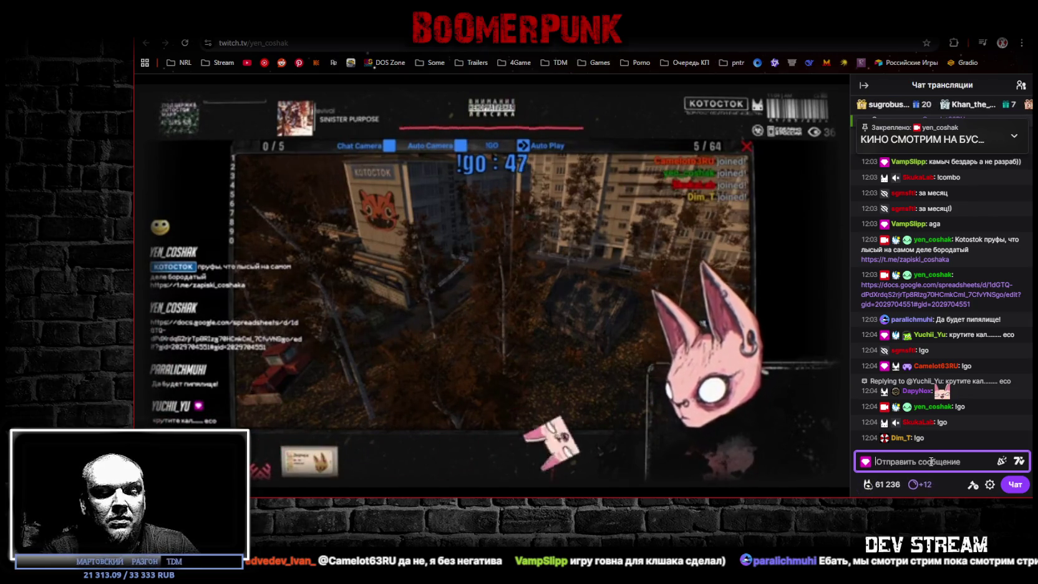
pyautogui.write('!type')
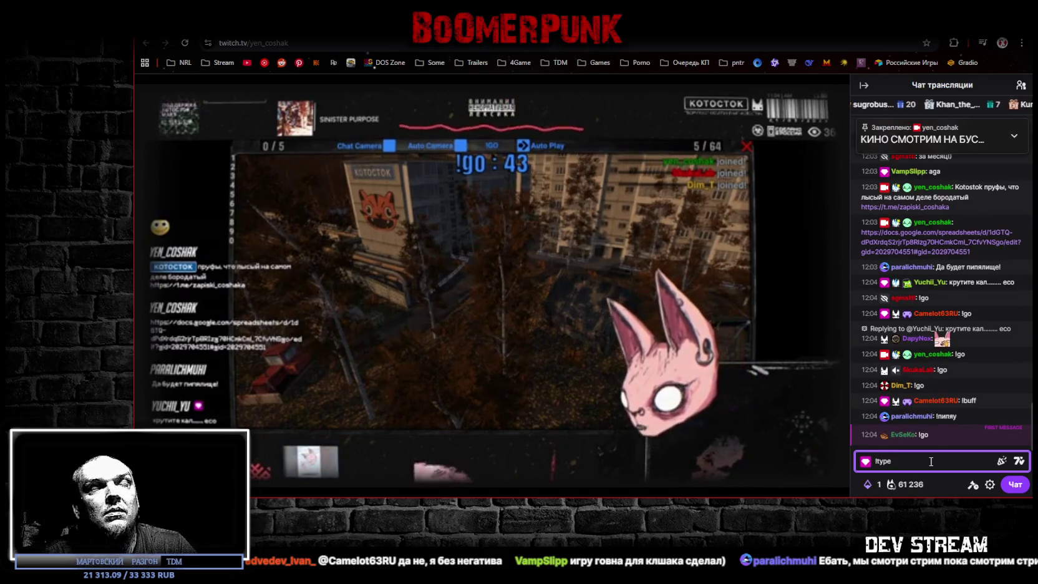
pyautogui.write(' 2')
pyautogui.press('Return')
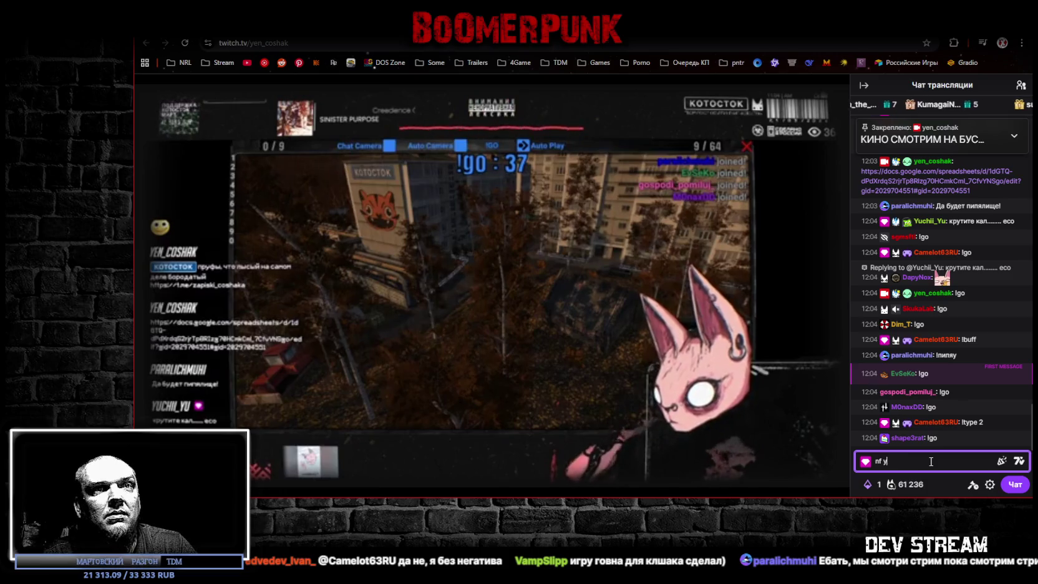
# Step: Post 'я балуюсь' in chat and clear the leftover unsent text
pyautogui.write('я бал')
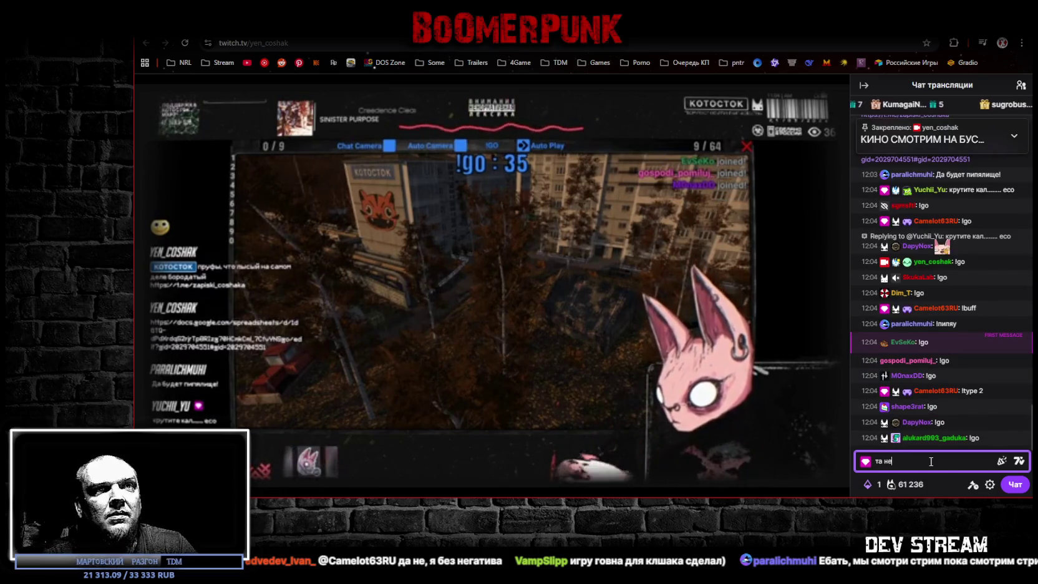
pyautogui.write('уюсь')
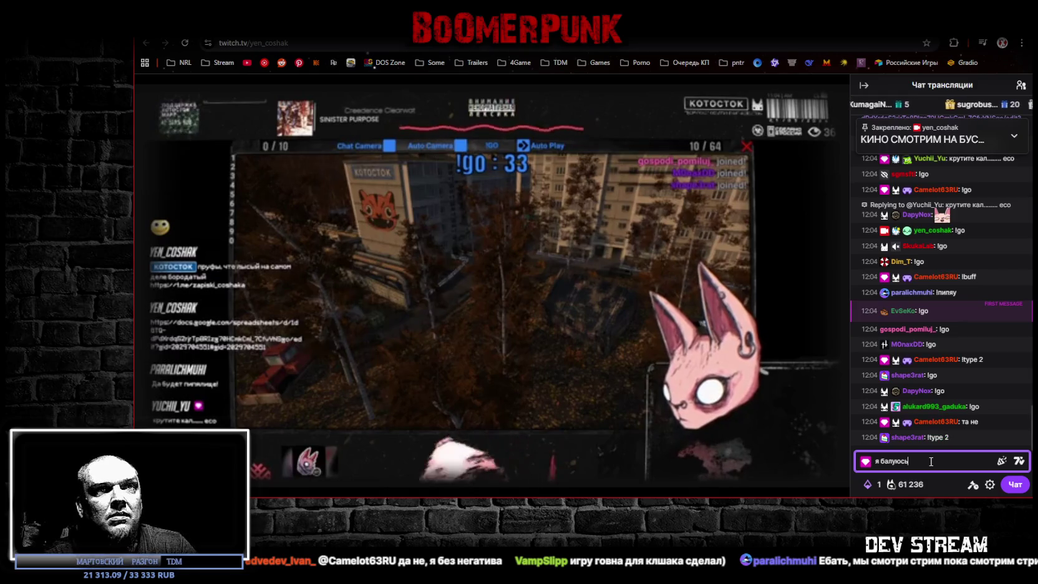
pyautogui.press('Return')
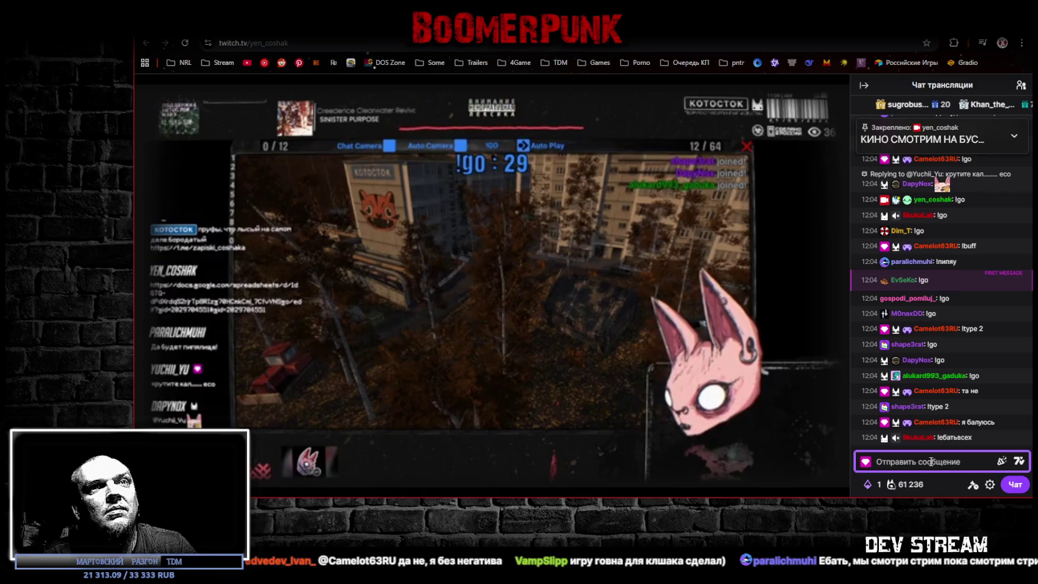
pyautogui.write('!п')
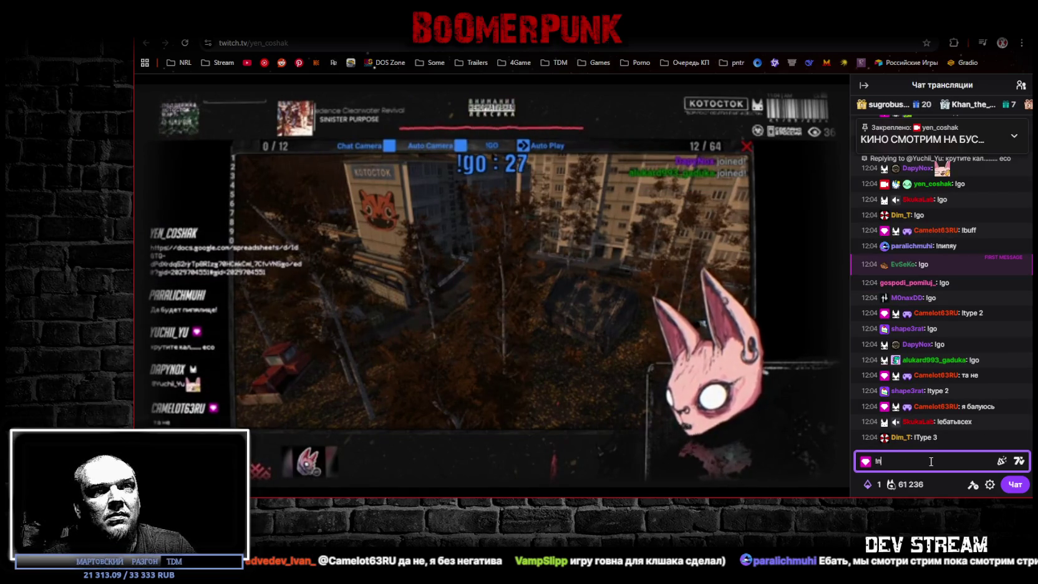
pyautogui.press('BackSpace')
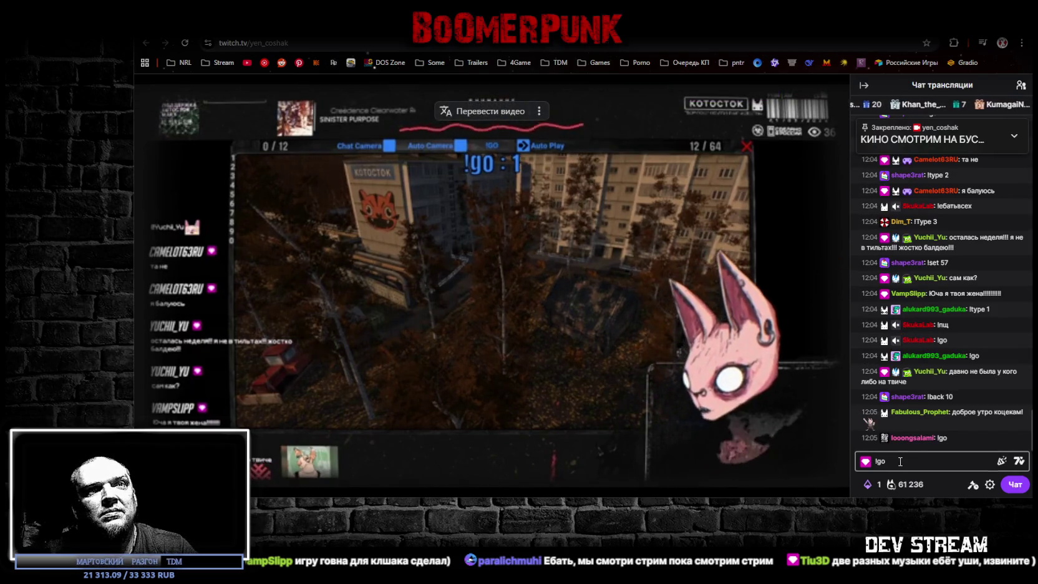
pyautogui.click(935, 462)
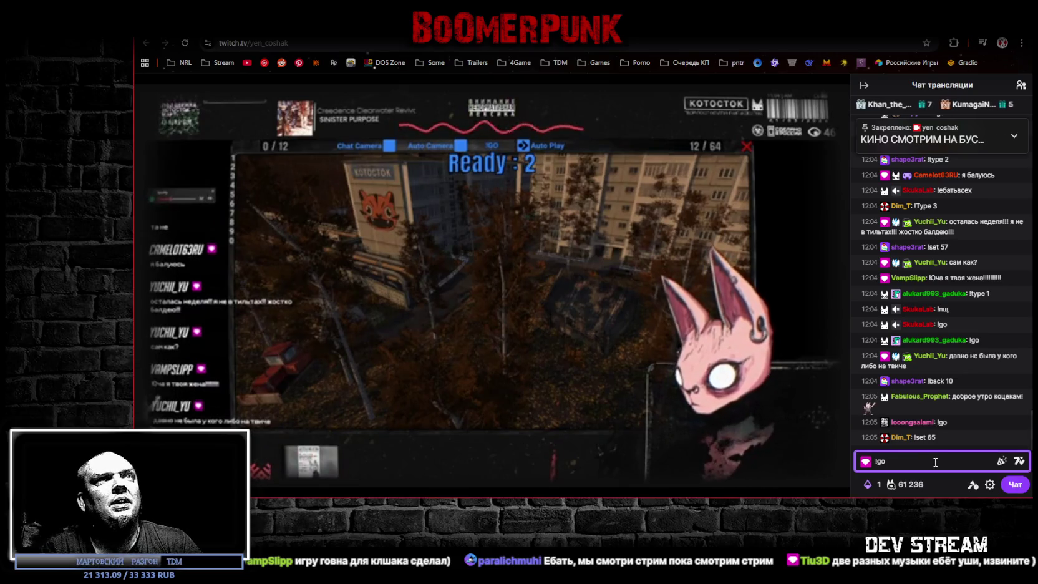
pyautogui.press('BackSpace')
pyautogui.press('BackSpace')
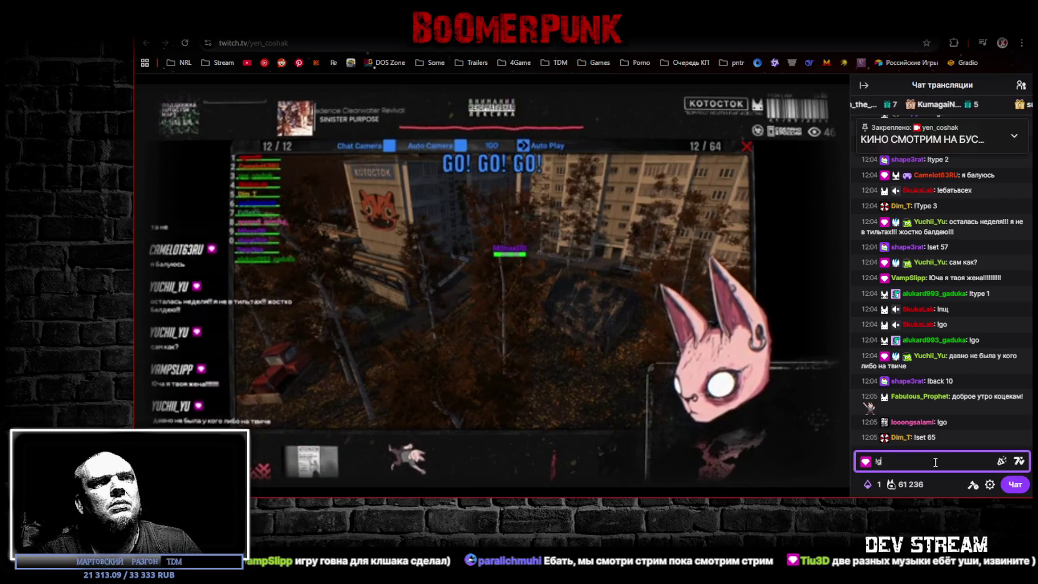
# Step: Send the !buff, !fart and !tag 22 commands in chat
pyautogui.write('buff')
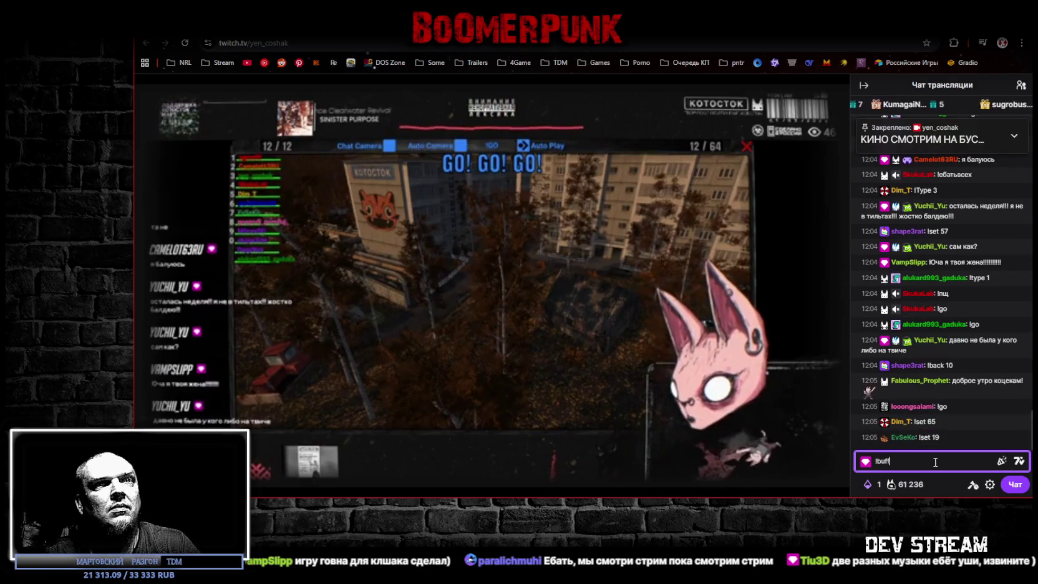
pyautogui.press('Return')
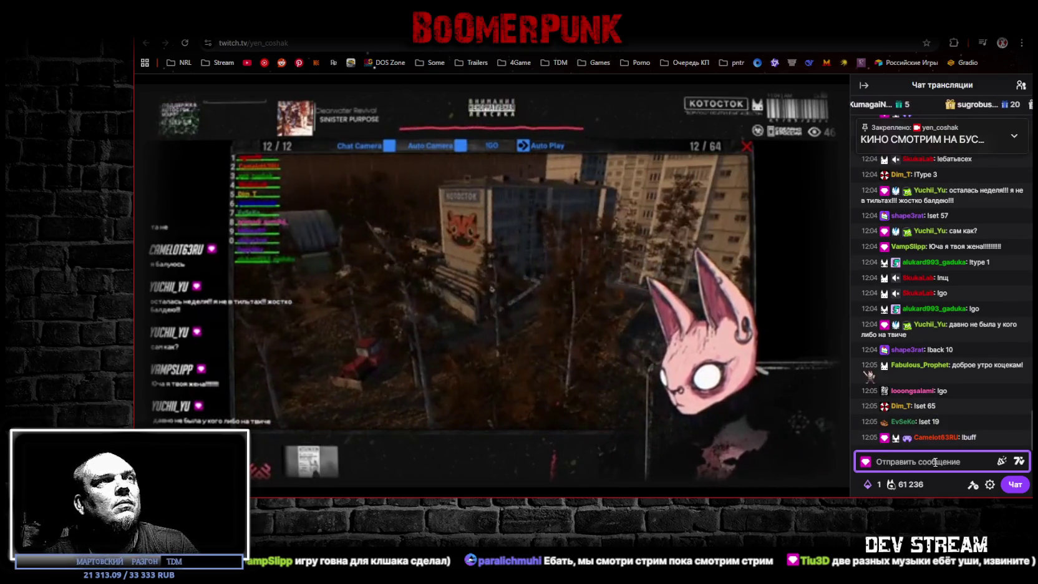
pyautogui.write('!fart')
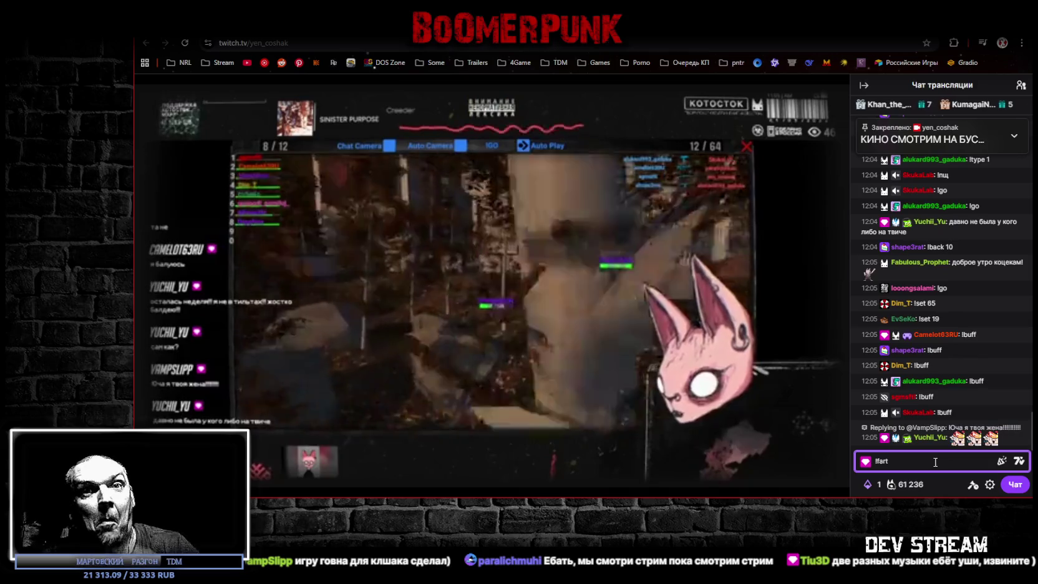
pyautogui.press('Return')
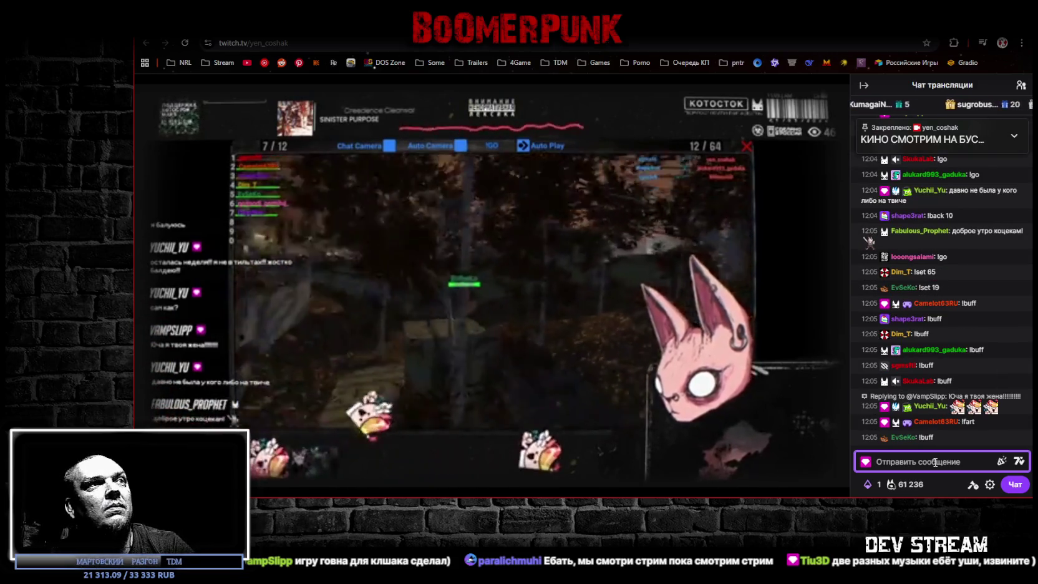
pyautogui.write('!tag ')
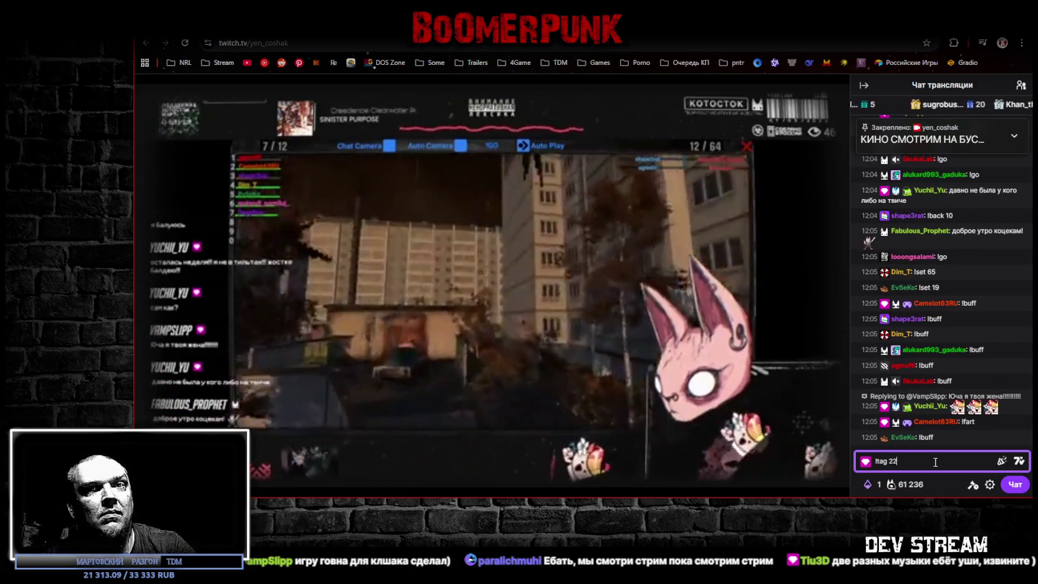
pyautogui.write('22')
pyautogui.press('Return')
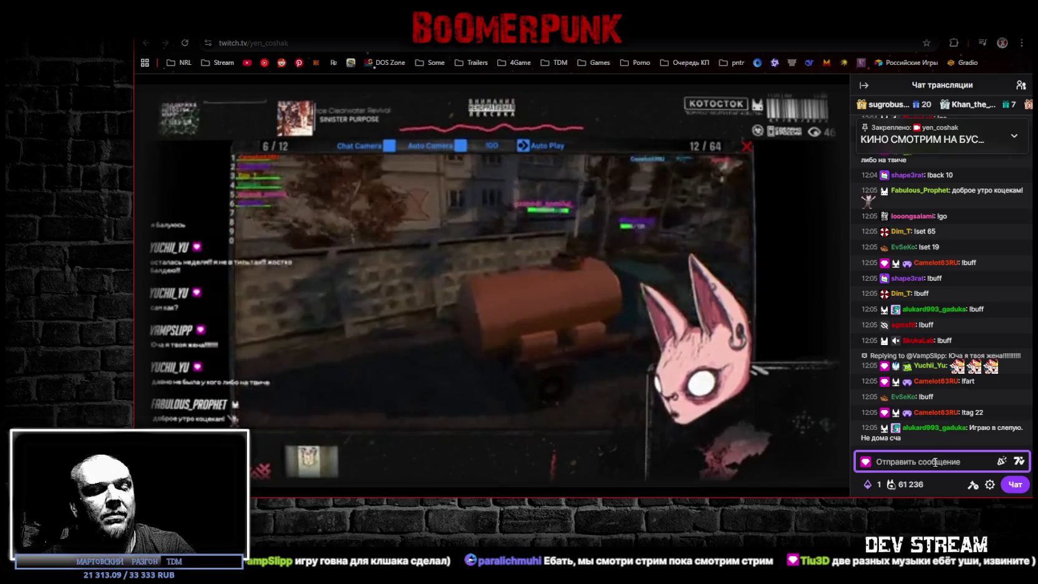
# Step: Post the short replies 'газель', 'в центре' and 'жопа' in chat
pyautogui.write('ufptkm')
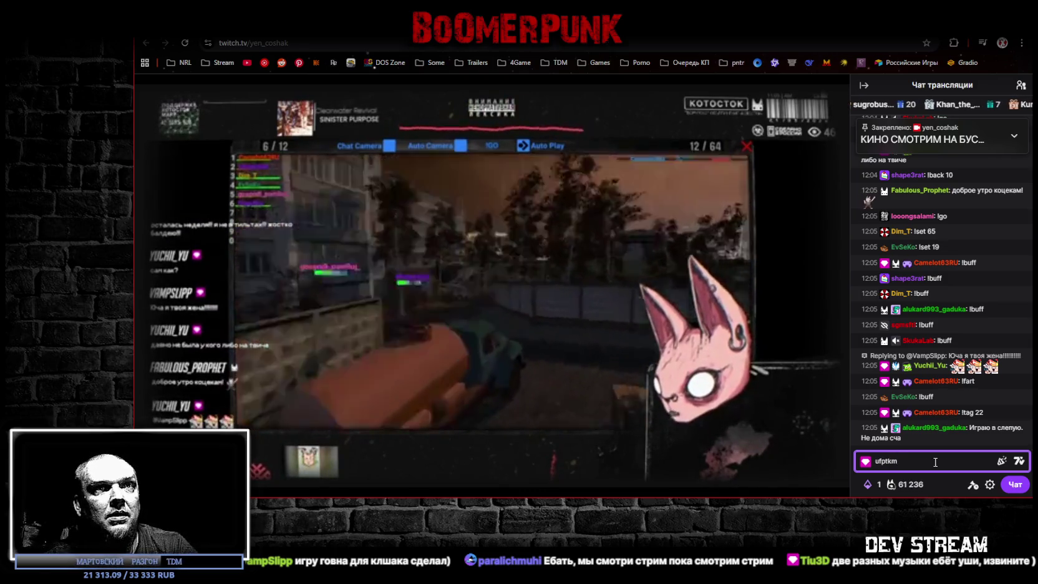
pyautogui.press('BackSpace')
pyautogui.press('BackSpace')
pyautogui.press('BackSpace')
pyautogui.write('газел')
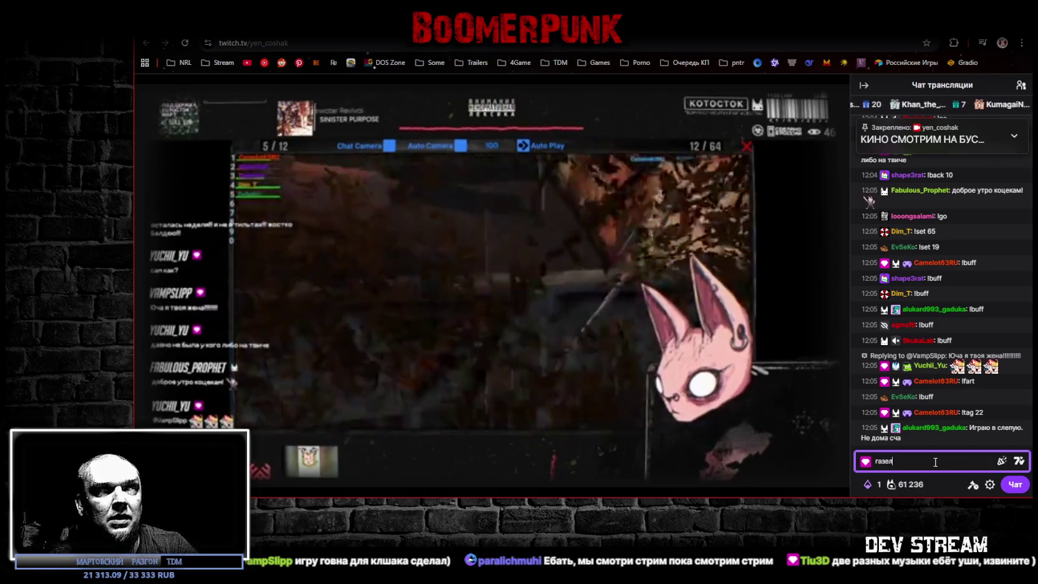
pyautogui.write('ь')
pyautogui.press('Return')
pyautogui.write('в цент')
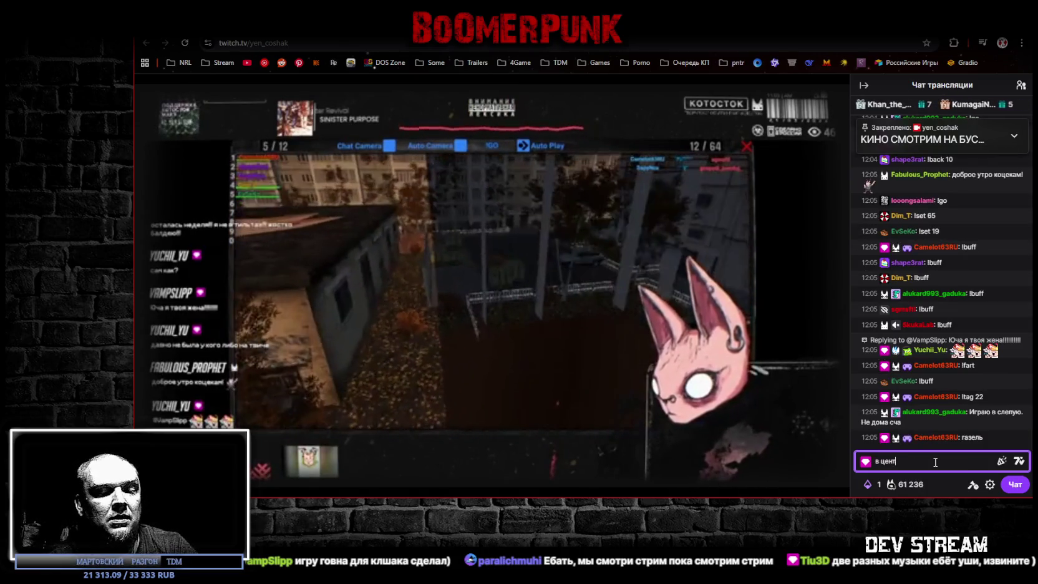
pyautogui.write('ре')
pyautogui.press('Return')
pyautogui.write('мо')
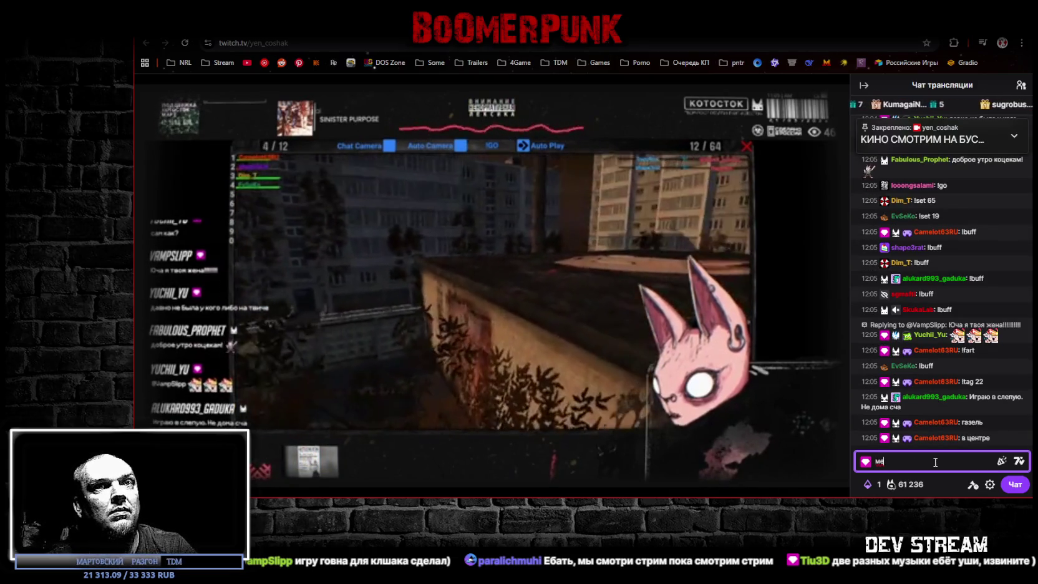
pyautogui.press('BackSpace')
pyautogui.press('BackSpace')
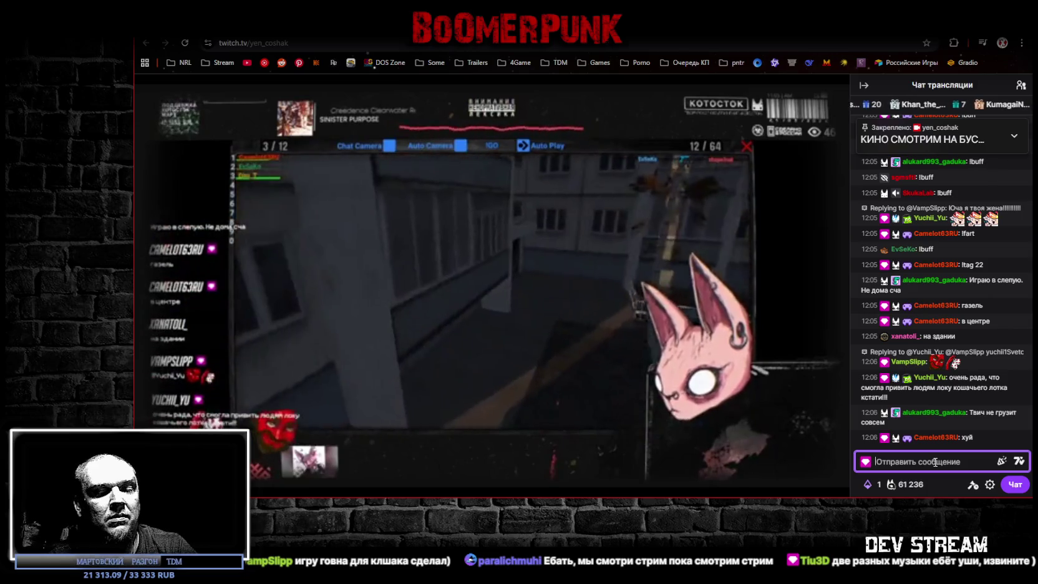
pyautogui.write('жопа')
pyautogui.press('Return')
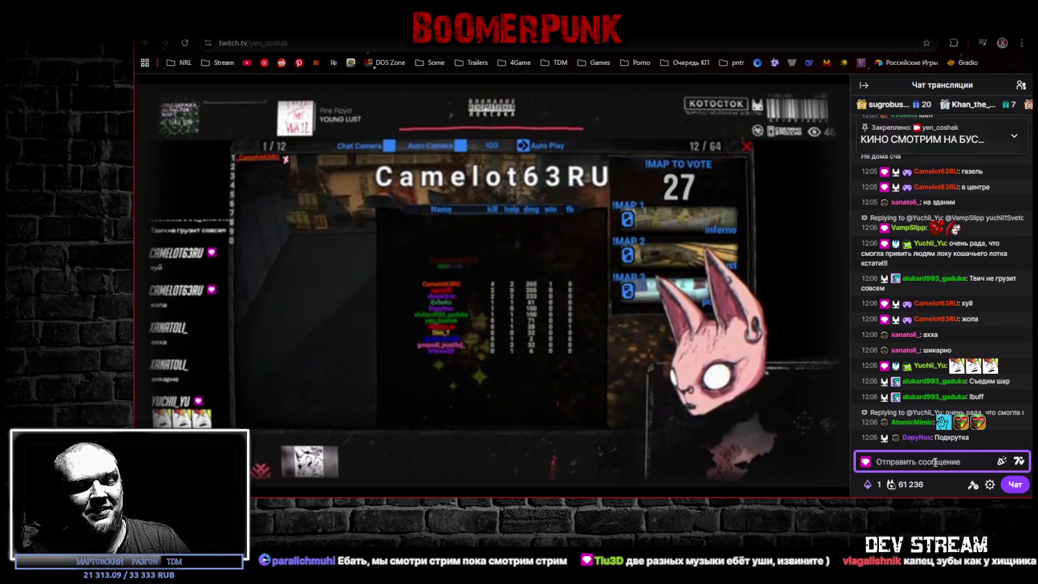
# Step: Vote for map 3 by sending !map 3 in chat
pyautogui.write('ьфз з')
pyautogui.press('BackSpace')
pyautogui.press('BackSpace')
pyautogui.press('BackSpace')
pyautogui.write('!map 3')
pyautogui.press('Return')
# Step: Post the farewell 'ну кайф, я пошел дальше всякое делать,' and close the browser
pyautogui.write('!map')
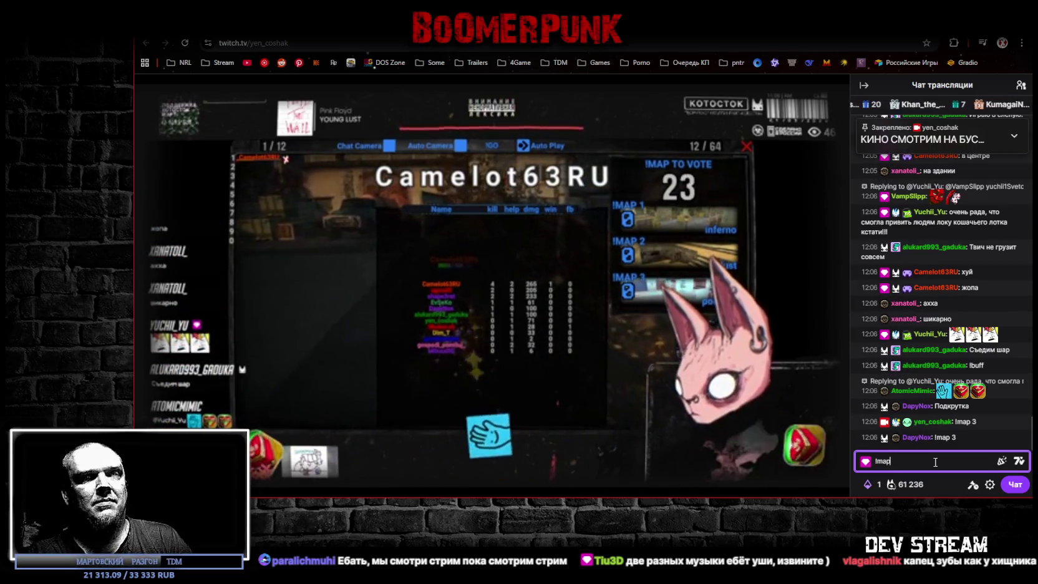
pyautogui.press('BackSpace')
pyautogui.press('BackSpace')
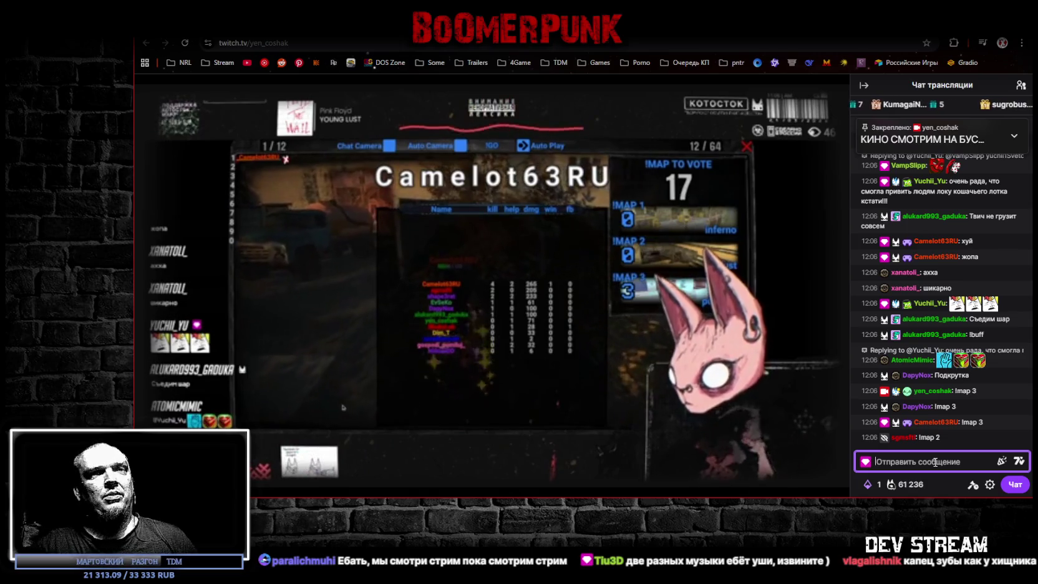
pyautogui.write('ye rf')
pyautogui.press('BackSpace')
pyautogui.press('BackSpace')
pyautogui.press('BackSpace')
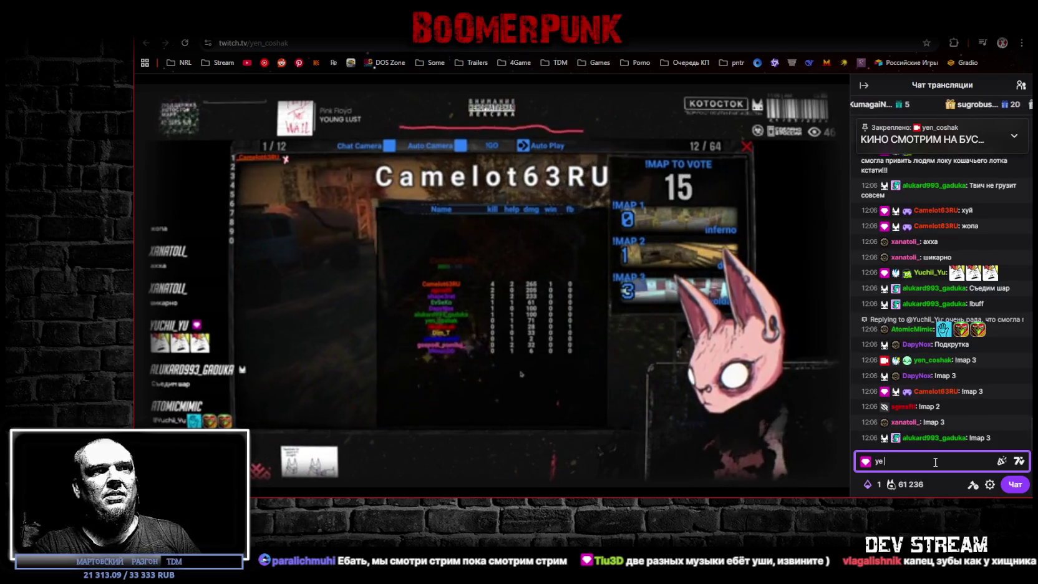
pyautogui.write('ну кайф')
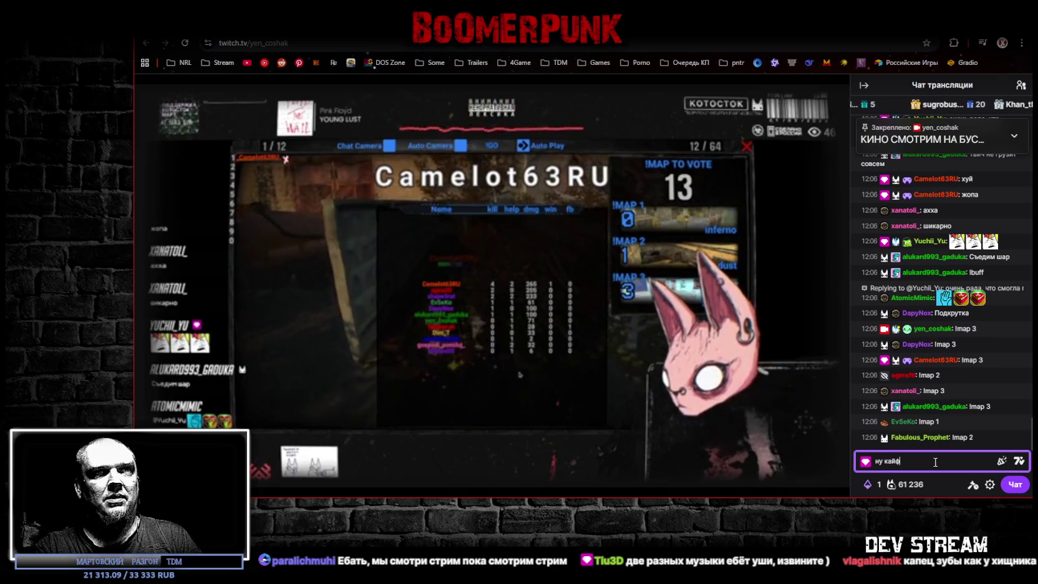
pyautogui.write(', я пошел дал')
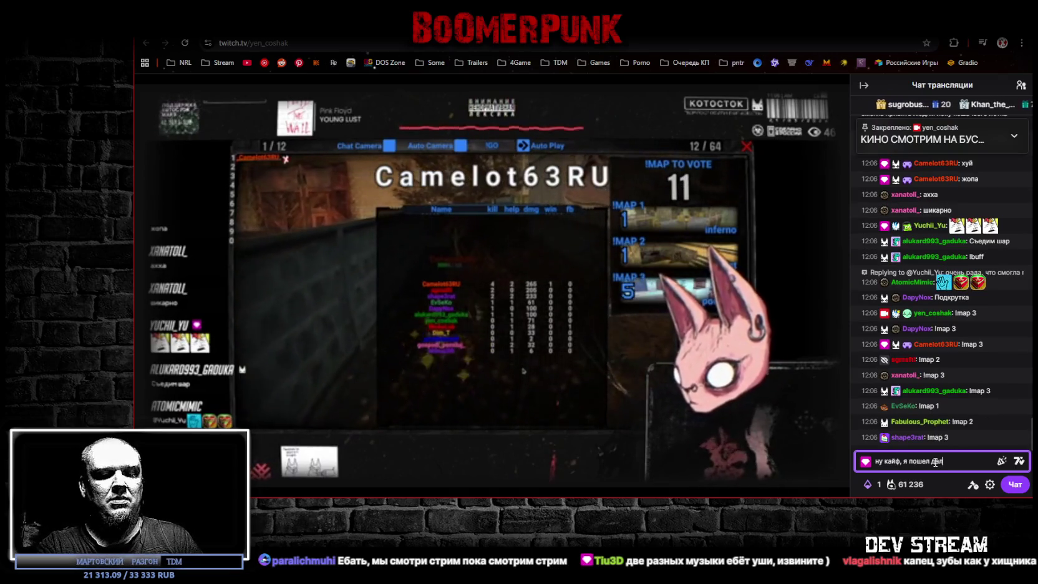
pyautogui.write('ьше всякое делать,')
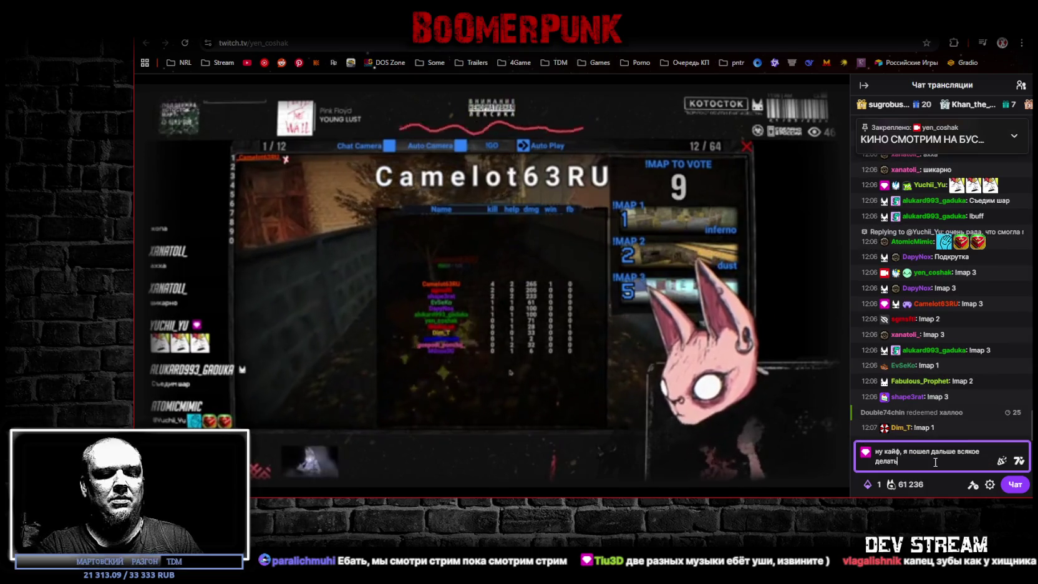
pyautogui.press('Return')
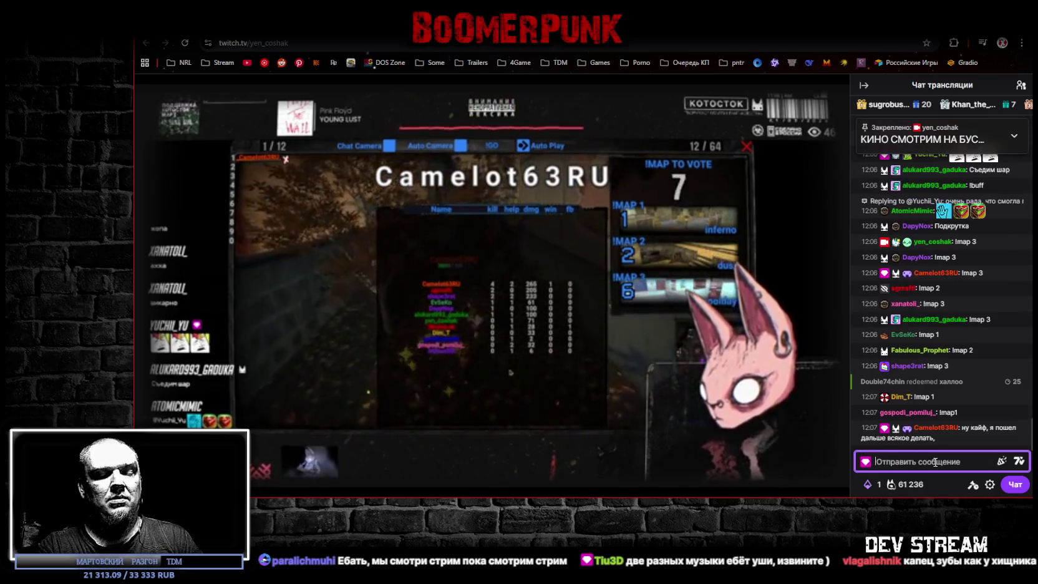
pyautogui.write('хорошег')
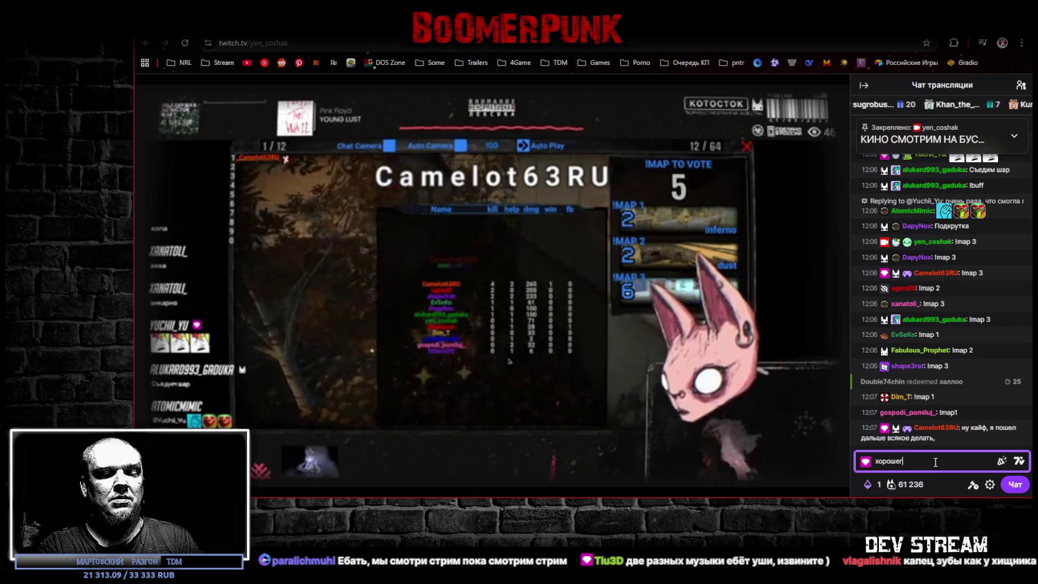
pyautogui.press('BackSpace')
pyautogui.press('BackSpace')
pyautogui.press('BackSpace')
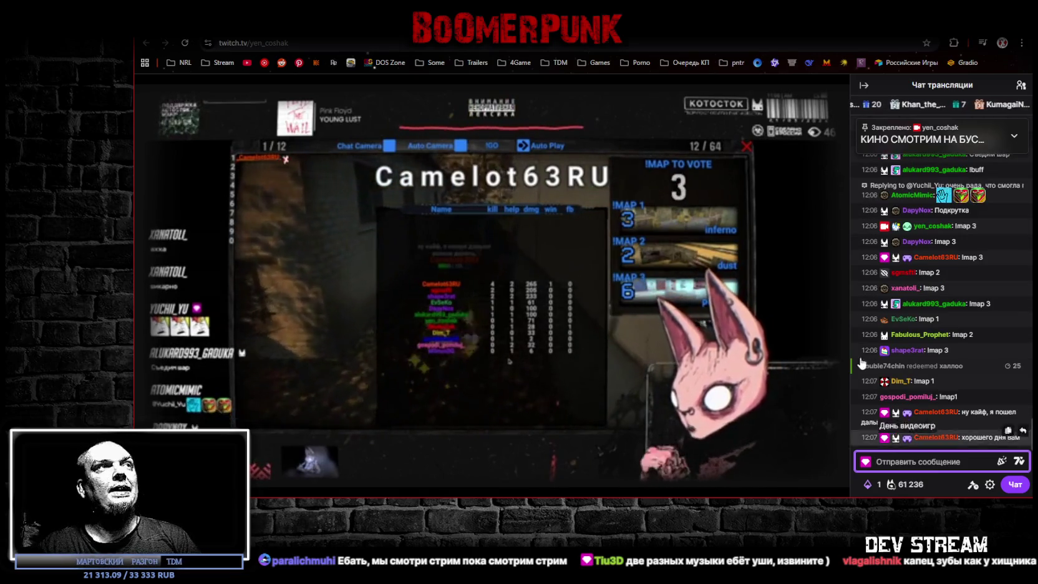
pyautogui.hotkey('alt', 'F4')
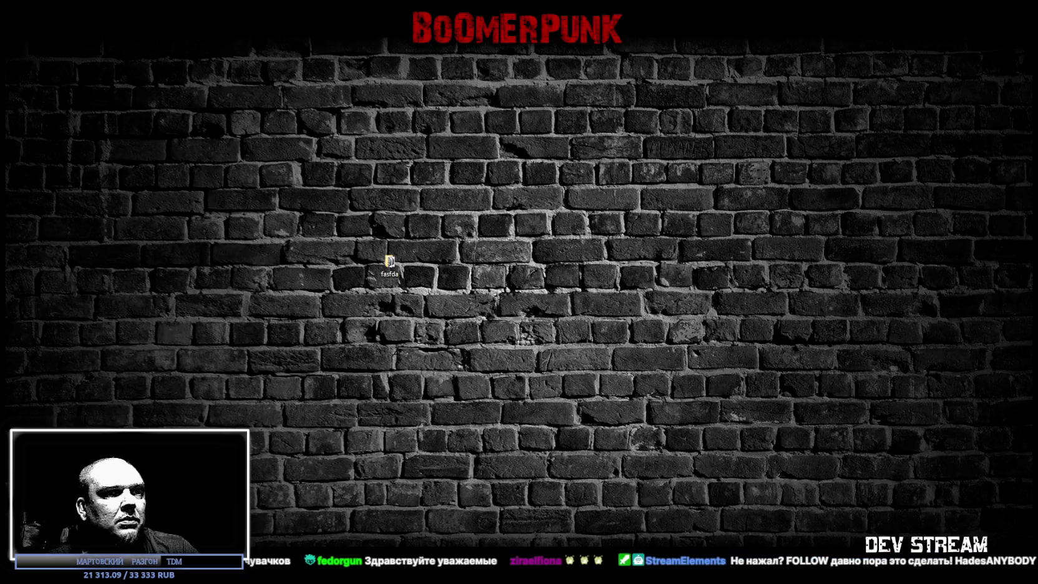
# Step: Switch back to the Unity editor and look around the scene near the character
pyautogui.hotkey('alt', 'Tab')
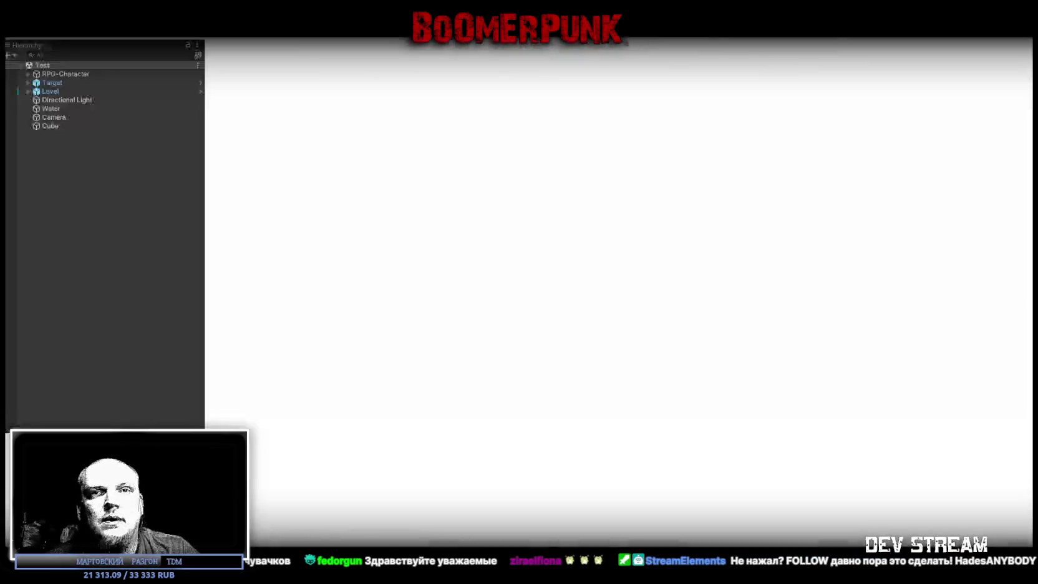
pyautogui.moveTo(496, 205)
pyautogui.mouseDown()
pyautogui.moveTo(520, 185)
pyautogui.moveTo(582, 209)
pyautogui.mouseUp()
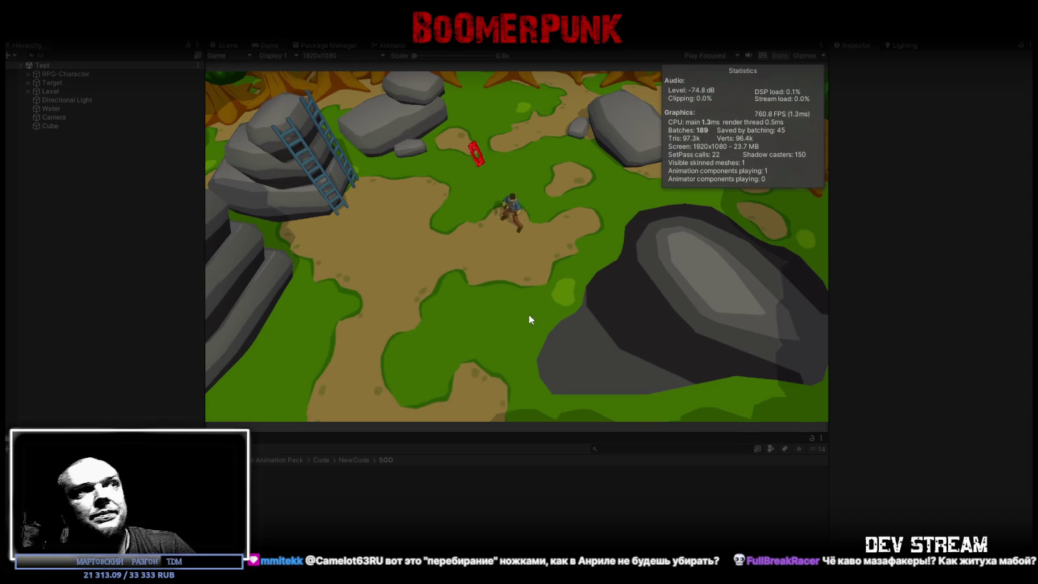
# Step: Run the character left, down and up, then maximize the Game view
pyautogui.press('a')
pyautogui.press('s')
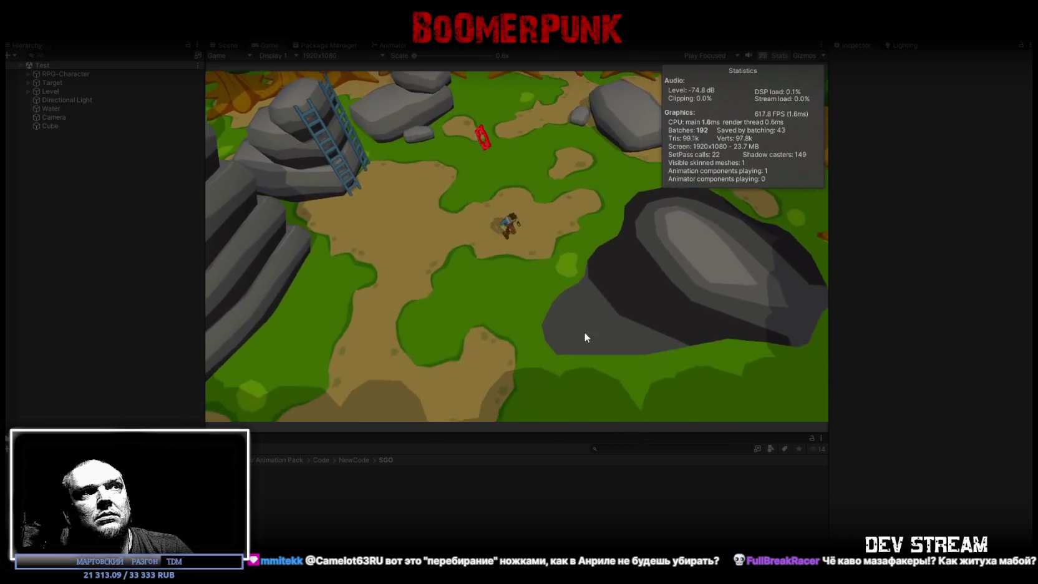
pyautogui.press('w')
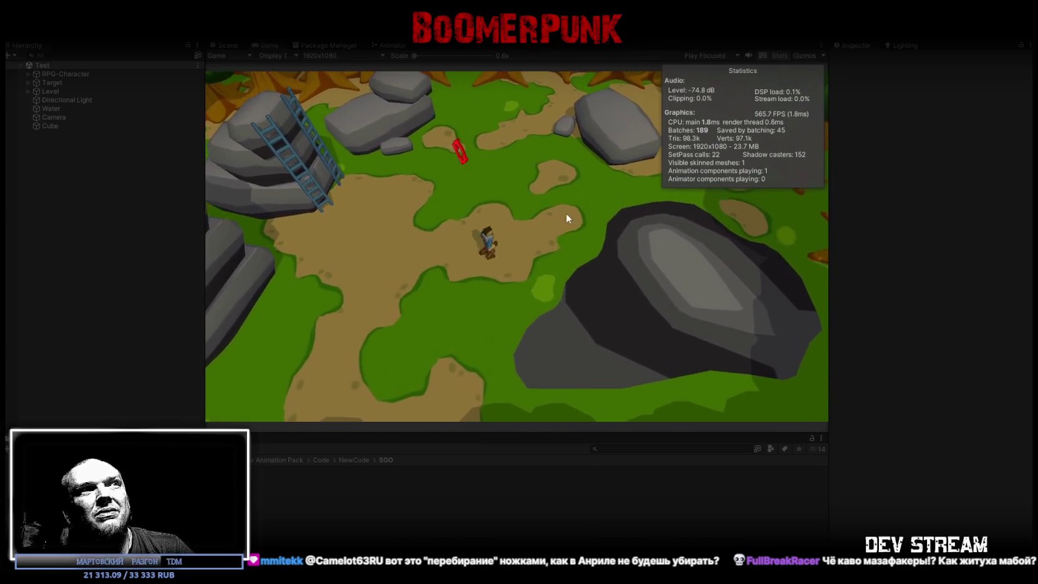
pyautogui.doubleClick(269, 47)
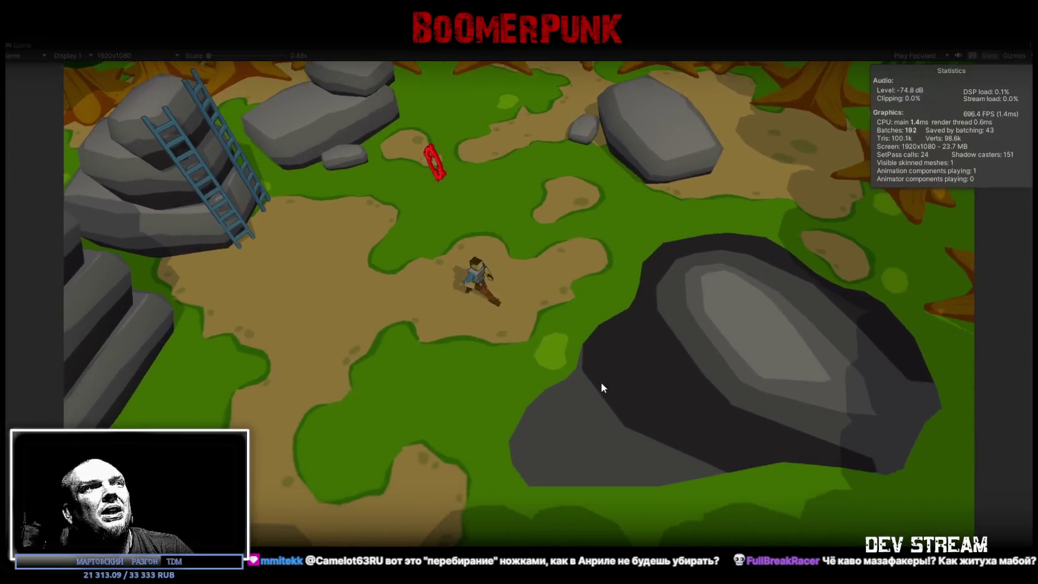
# Step: Run the character all over the map toward the ladder, then stop play mode
pyautogui.press('a')
pyautogui.press('s')
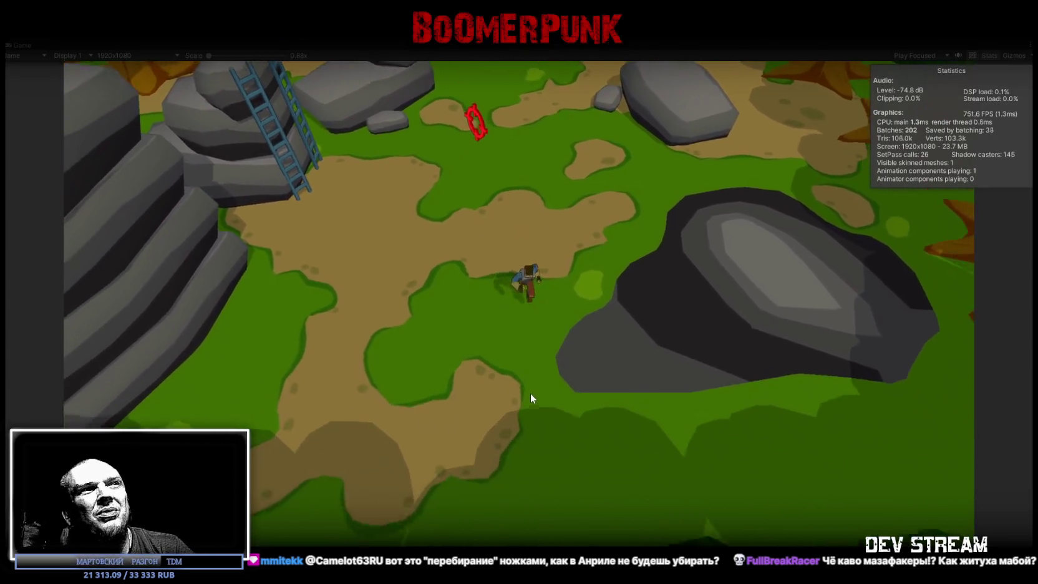
pyautogui.press('w')
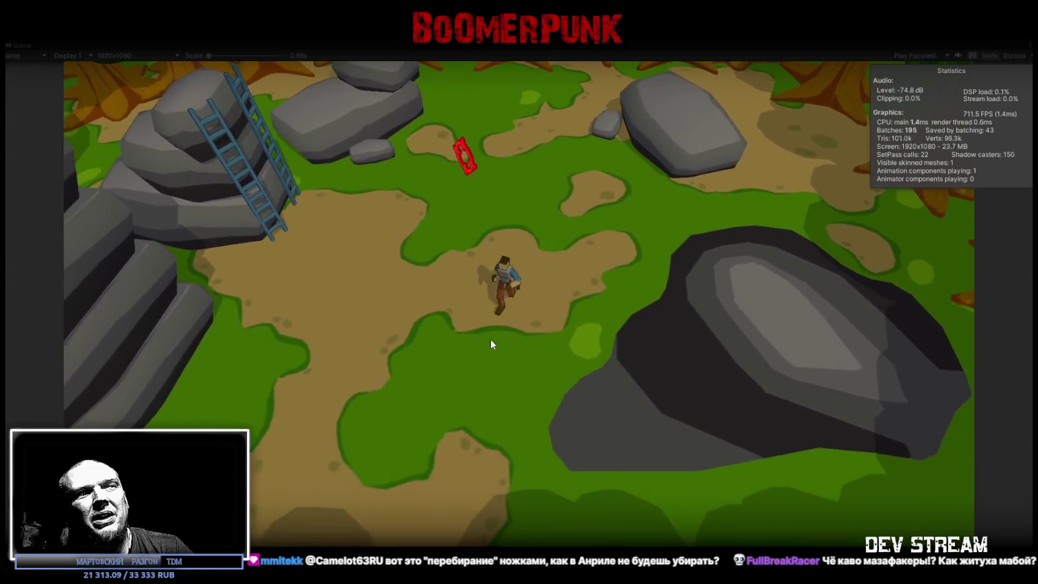
pyautogui.press('d')
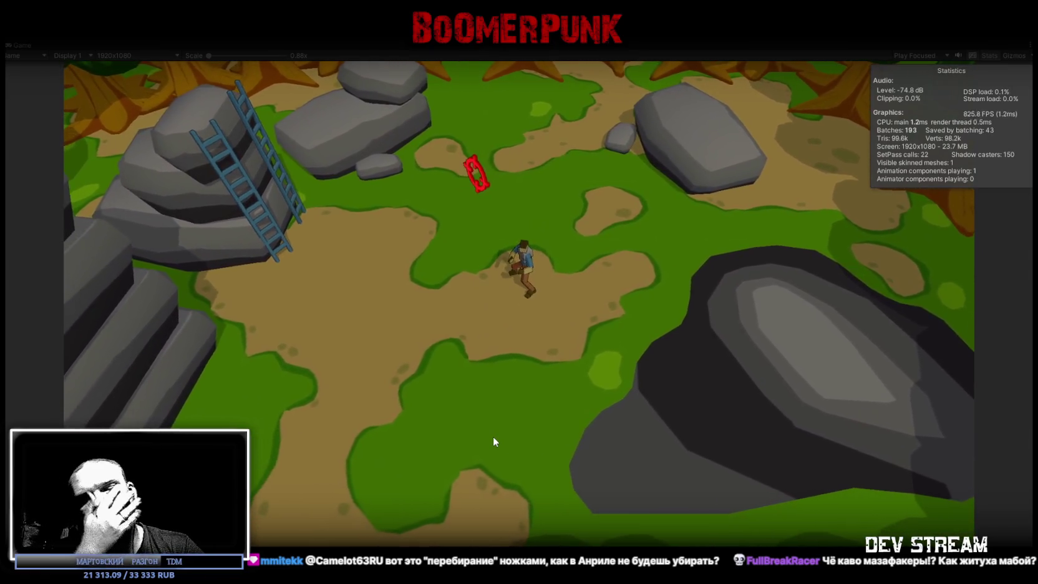
pyautogui.press('w')
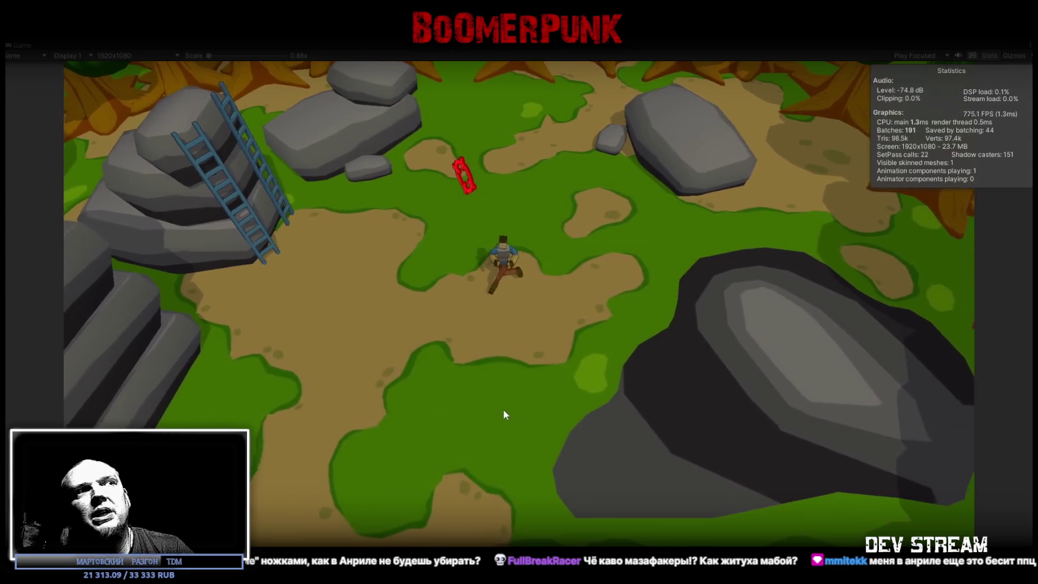
pyautogui.press('s')
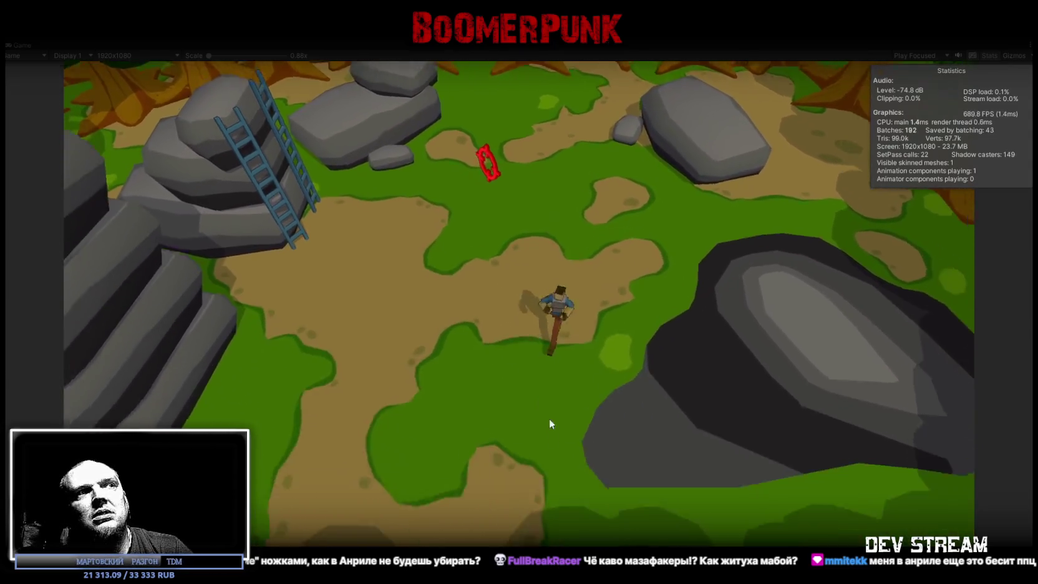
pyautogui.press('w')
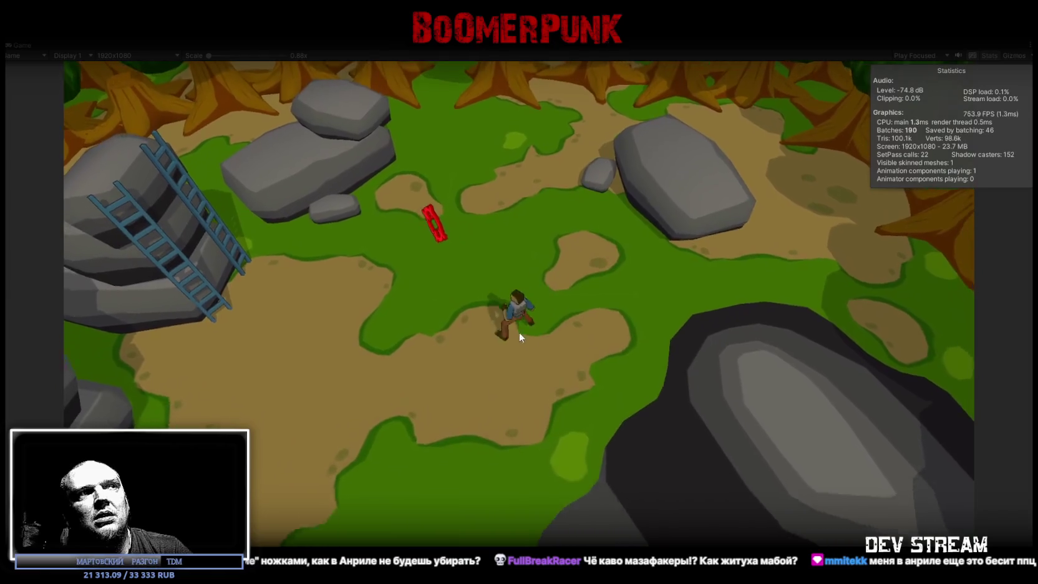
pyautogui.press('d')
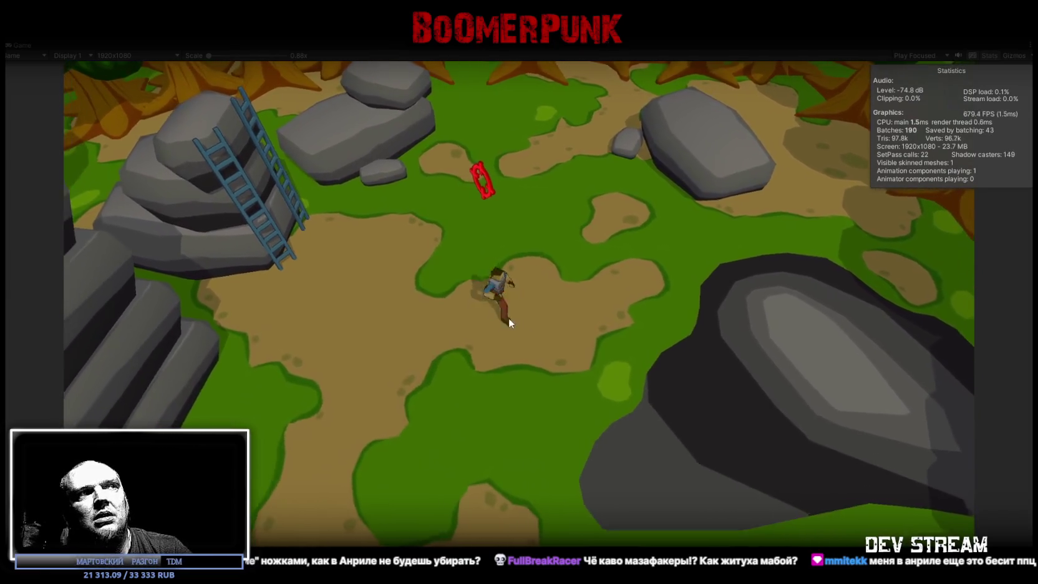
pyautogui.press('s')
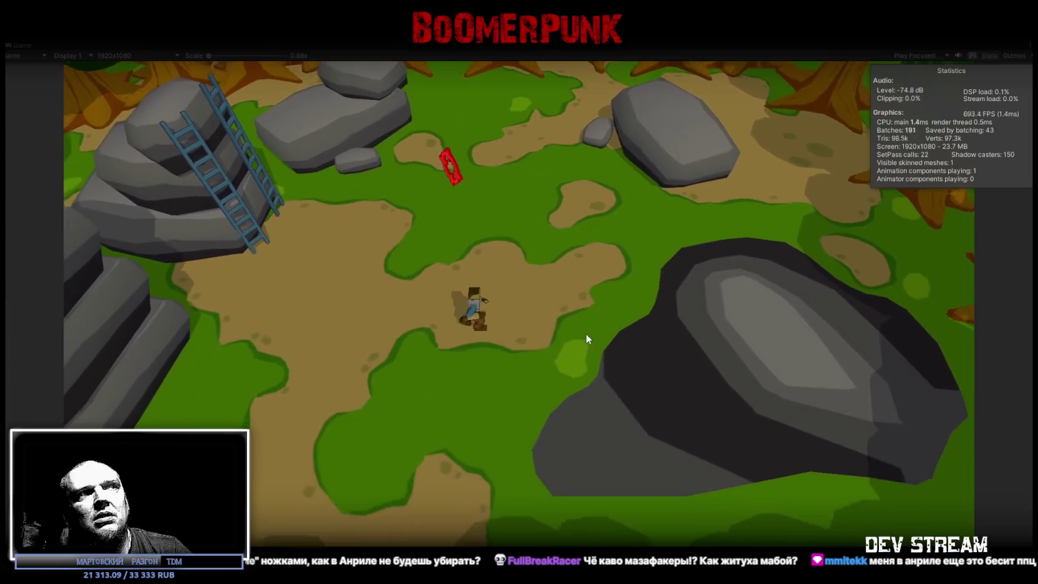
pyautogui.press('w')
pyautogui.press('a')
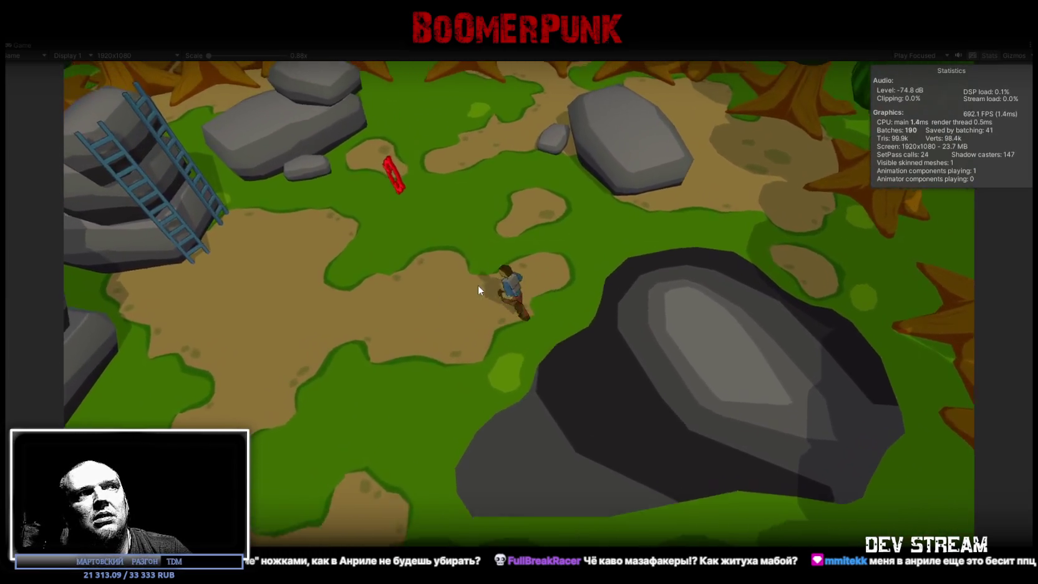
pyautogui.press('d')
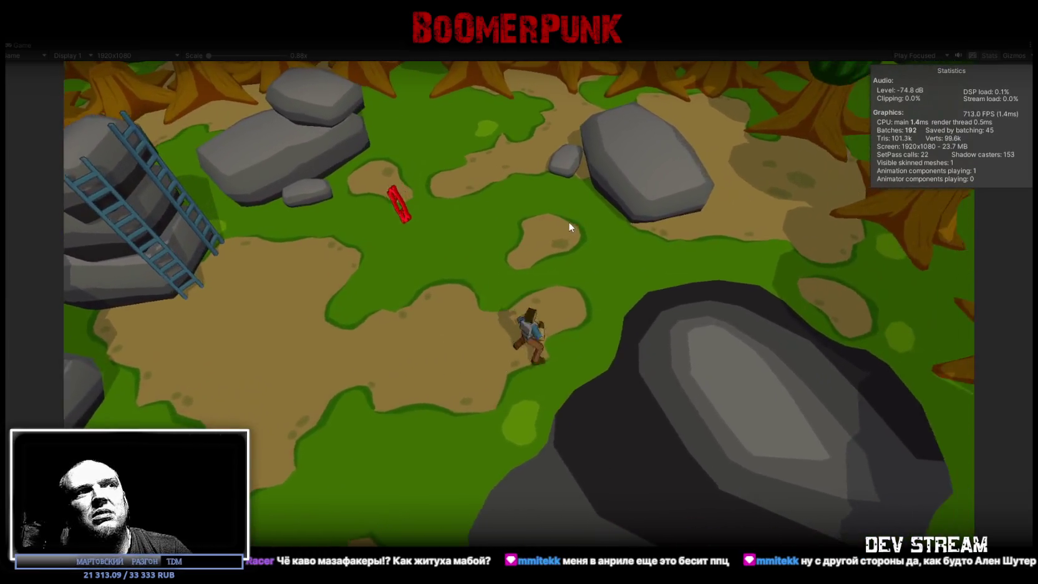
pyautogui.press('s')
pyautogui.press('a')
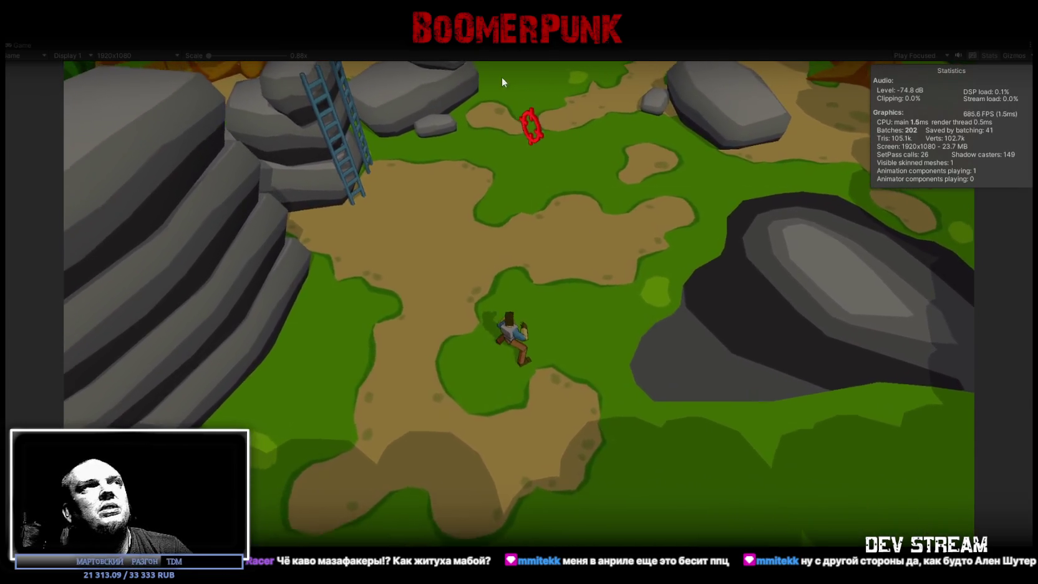
pyautogui.click(510, 25)
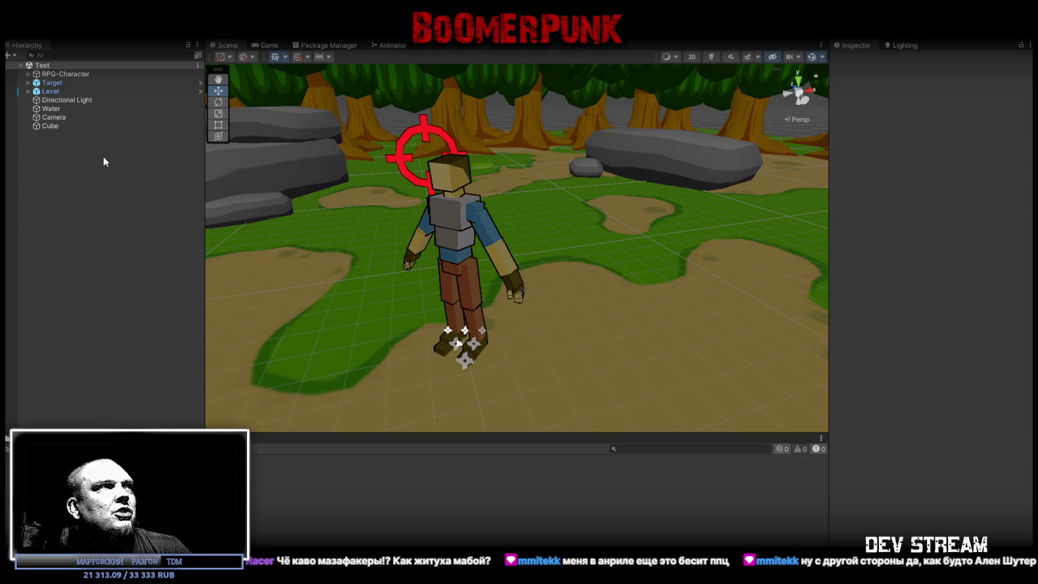
# Step: Select RPG-Character, orbit the Scene view around it, then bring the Unidraw board window up
pyautogui.click(65, 74)
pyautogui.moveTo(573, 287); pyautogui.dragTo(685, 301)
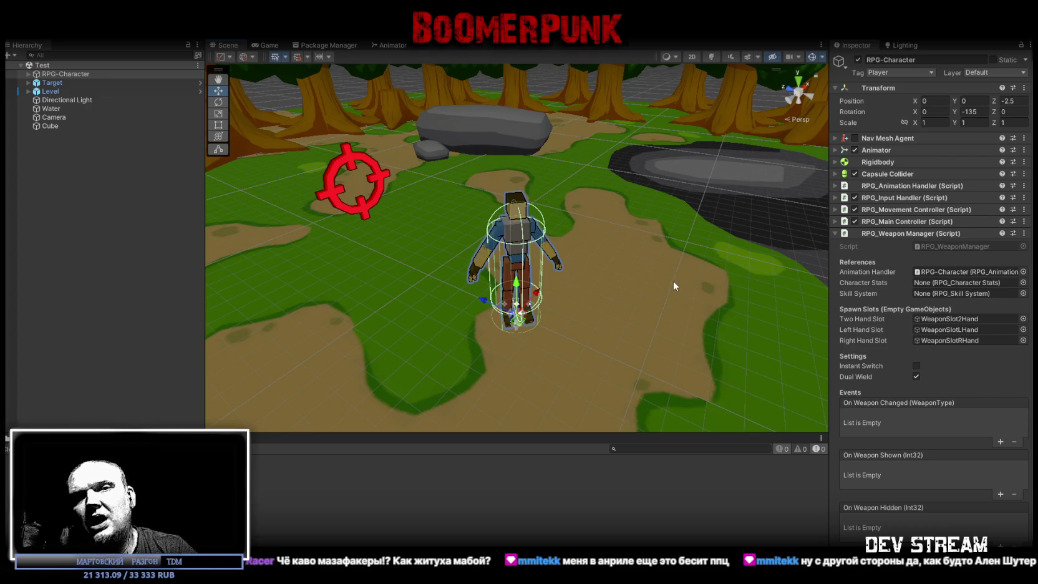
pyautogui.moveTo(497, 274); pyautogui.dragTo(527, 262)
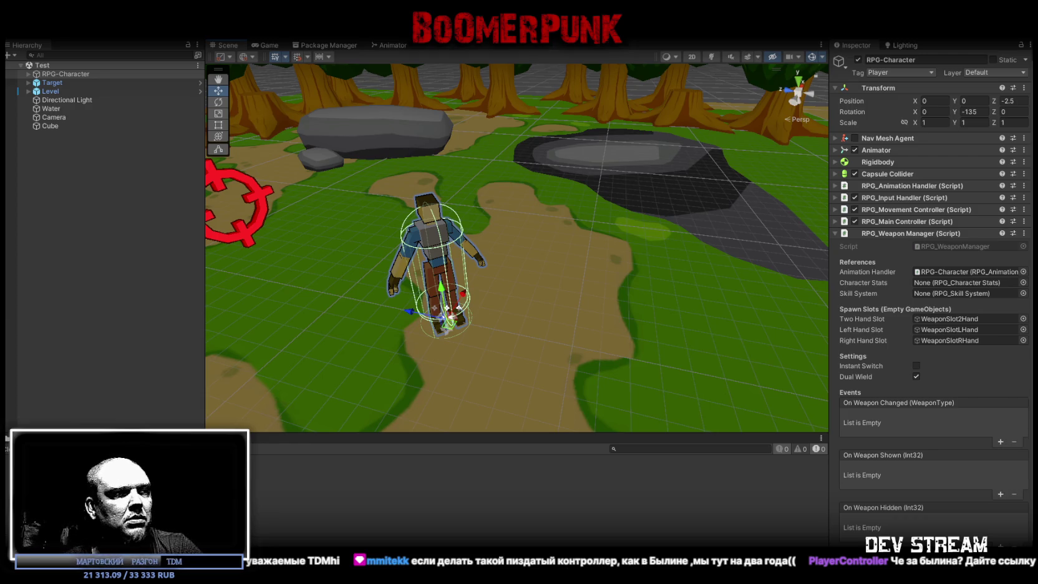
pyautogui.moveTo(627, 458)
pyautogui.mouseDown()
pyautogui.moveTo(707, 307)
pyautogui.moveTo(698, 58)
pyautogui.moveTo(626, 114)
pyautogui.moveTo(619, 71)
pyautogui.moveTo(544, 60)
pyautogui.moveTo(652, 48)
pyautogui.mouseUp()
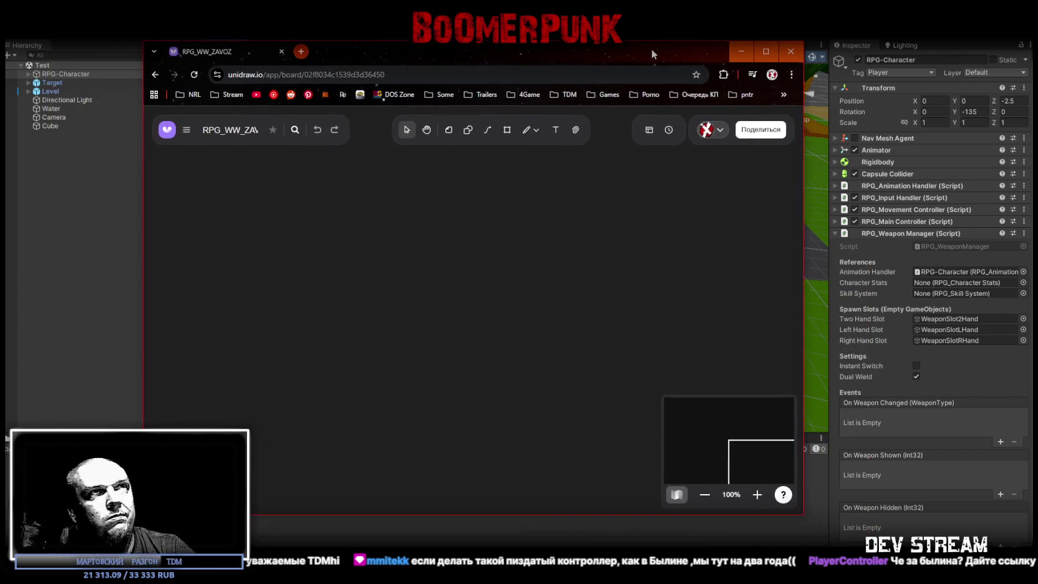
# Step: Maximize the RPG_WW_ZAVOZ board window and pick the Sticker tool
pyautogui.doubleClick(651, 49)
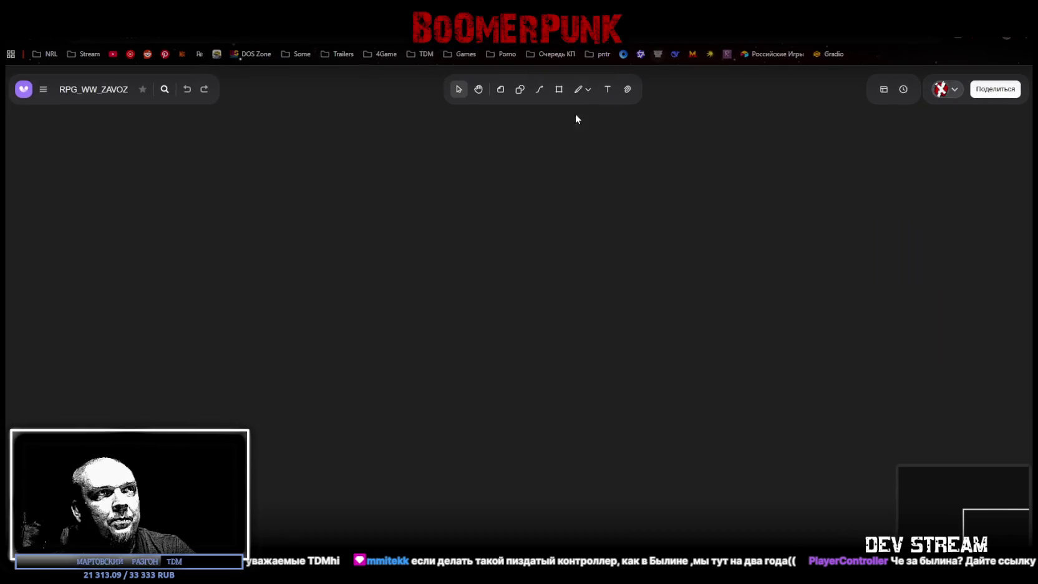
pyautogui.click(500, 90)
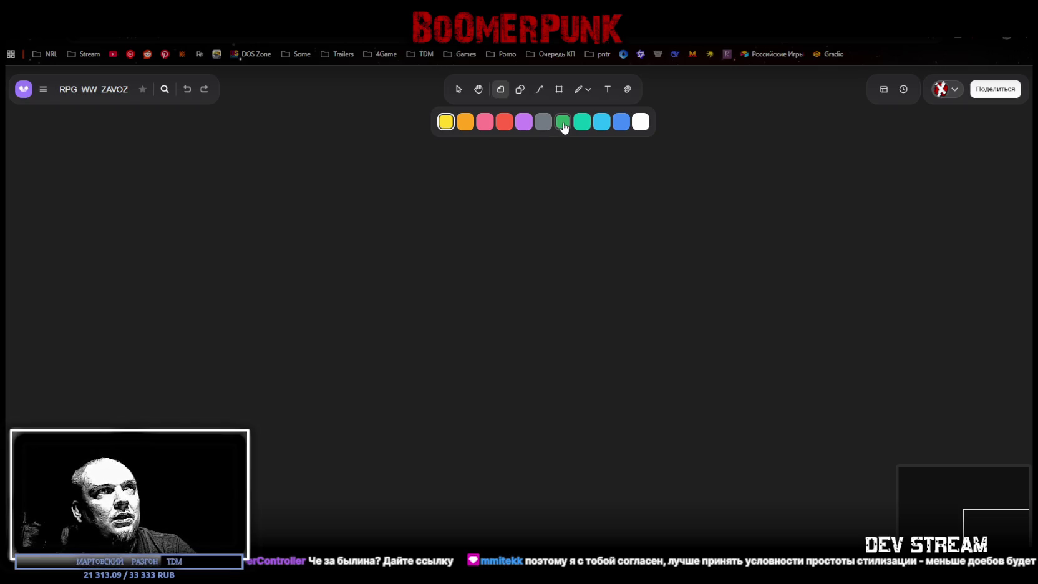
# Step: Place a purple sticky note reading 'дунгеон сиеге' on the board
pyautogui.click(524, 122)
pyautogui.click(386, 237)
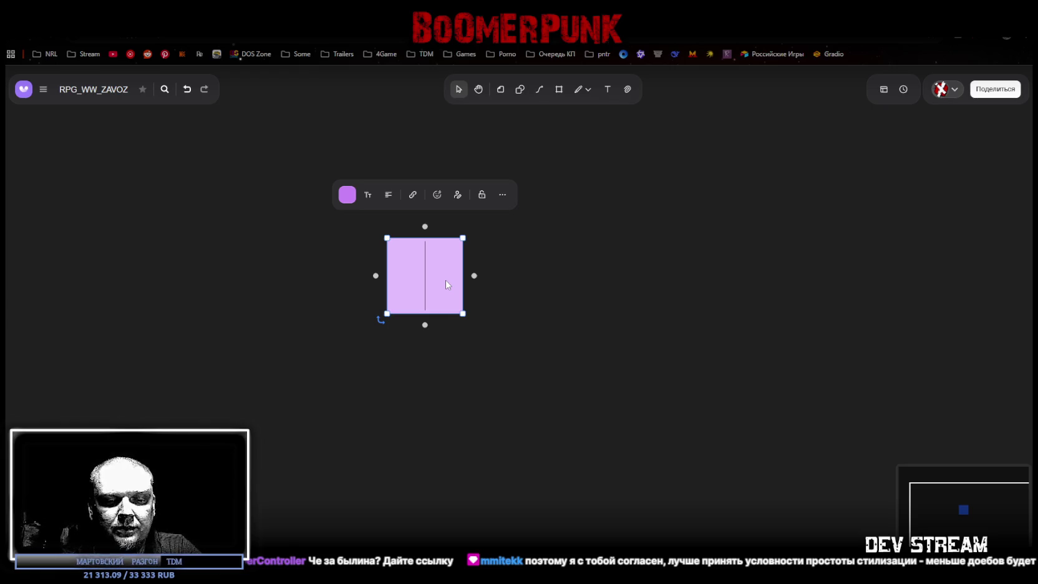
pyautogui.write('If')
pyautogui.press('BackSpace')
pyautogui.press('BackSpace')
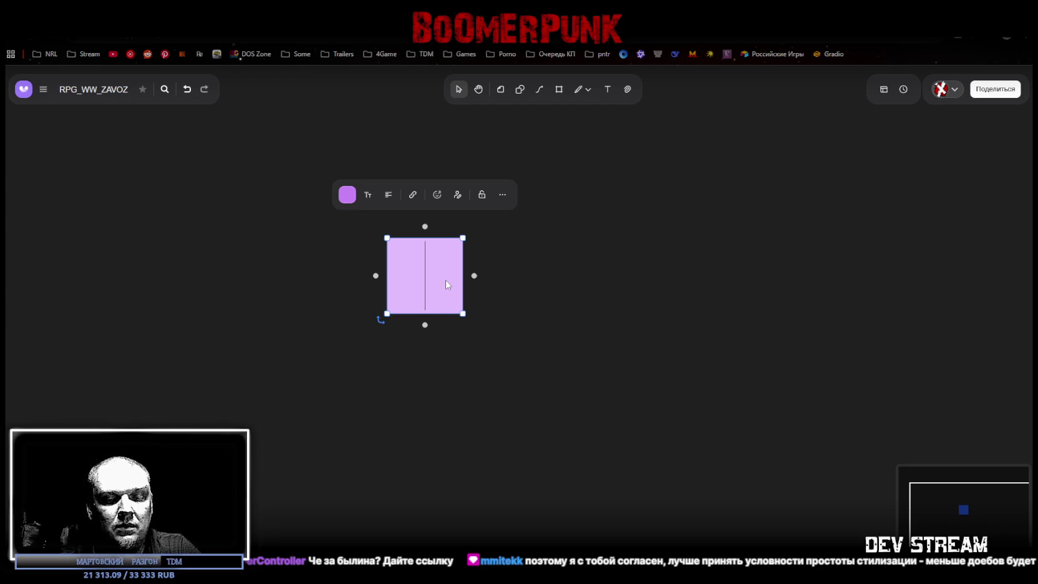
pyautogui.write('дунгео')
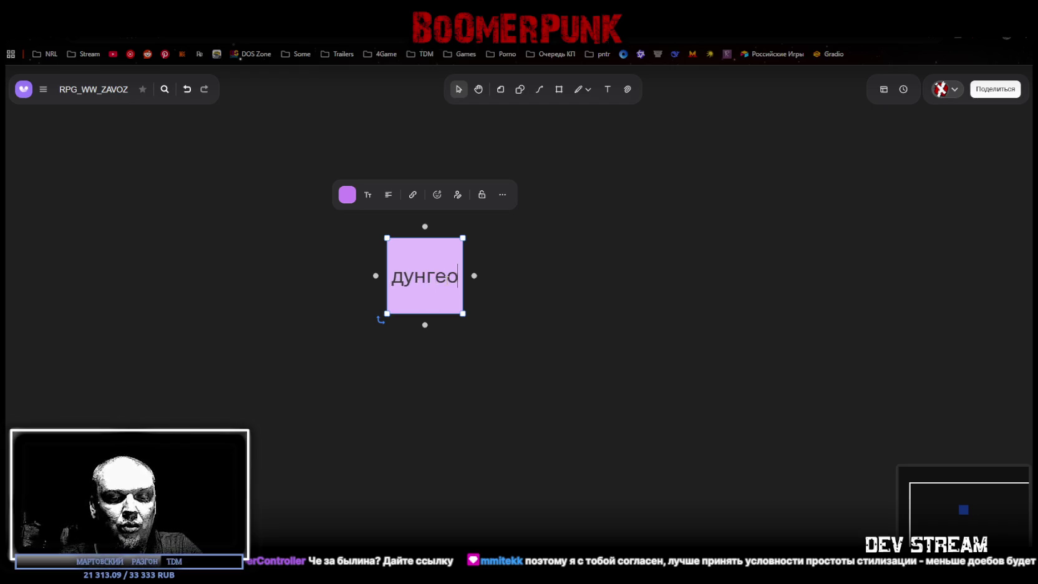
pyautogui.write('н сиеге')
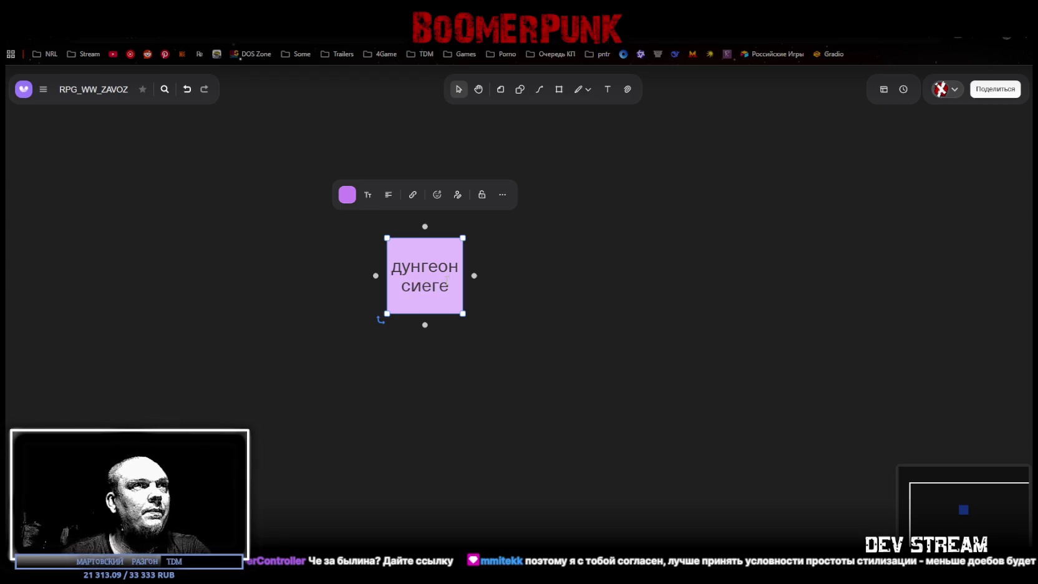
pyautogui.click(737, 264)
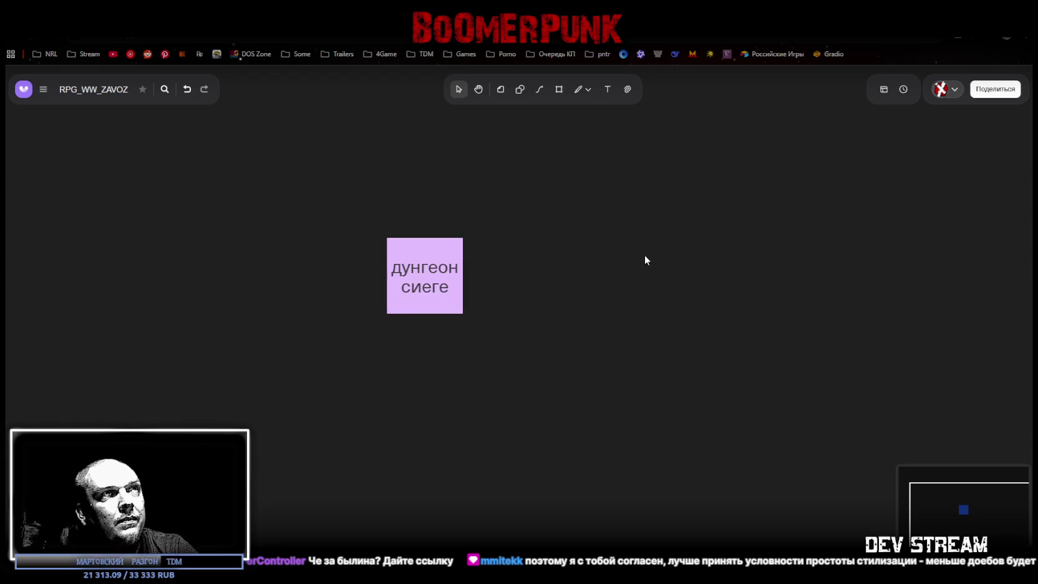
# Step: Add a grey sticky note 'дьябла' aligned to the right of the purple note
pyautogui.click(501, 90)
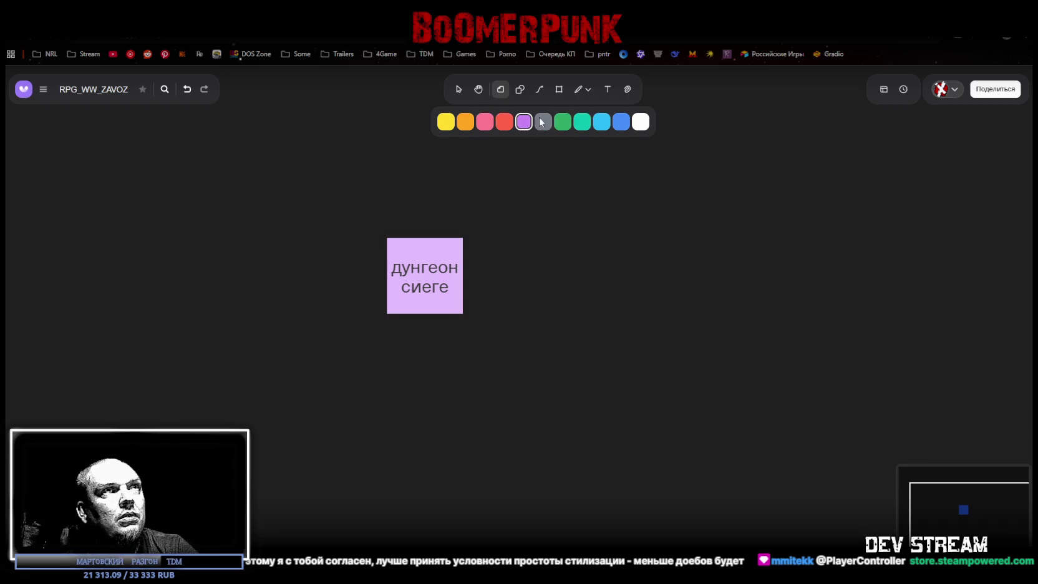
pyautogui.click(505, 123)
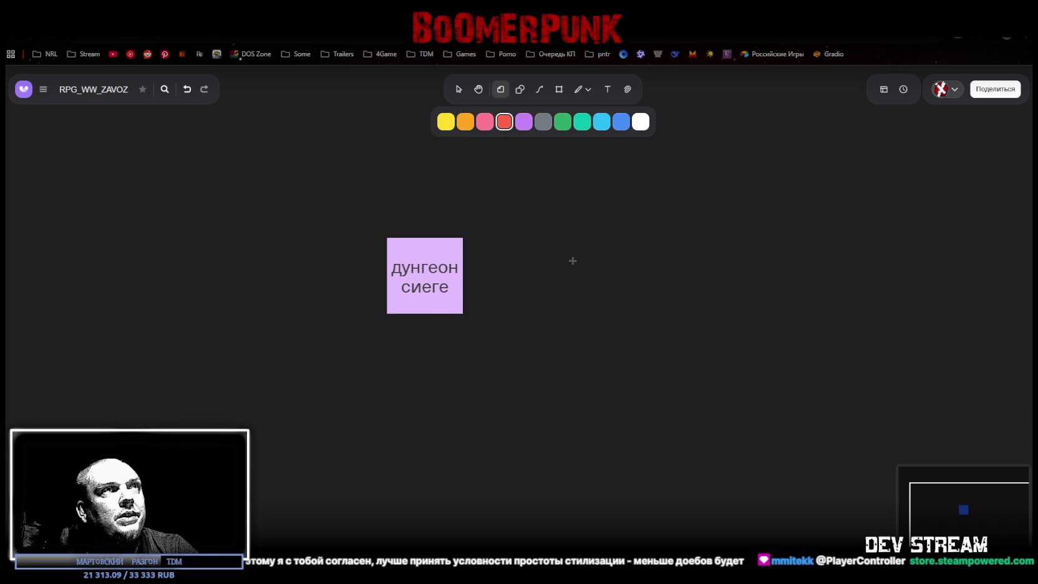
pyautogui.click(543, 122)
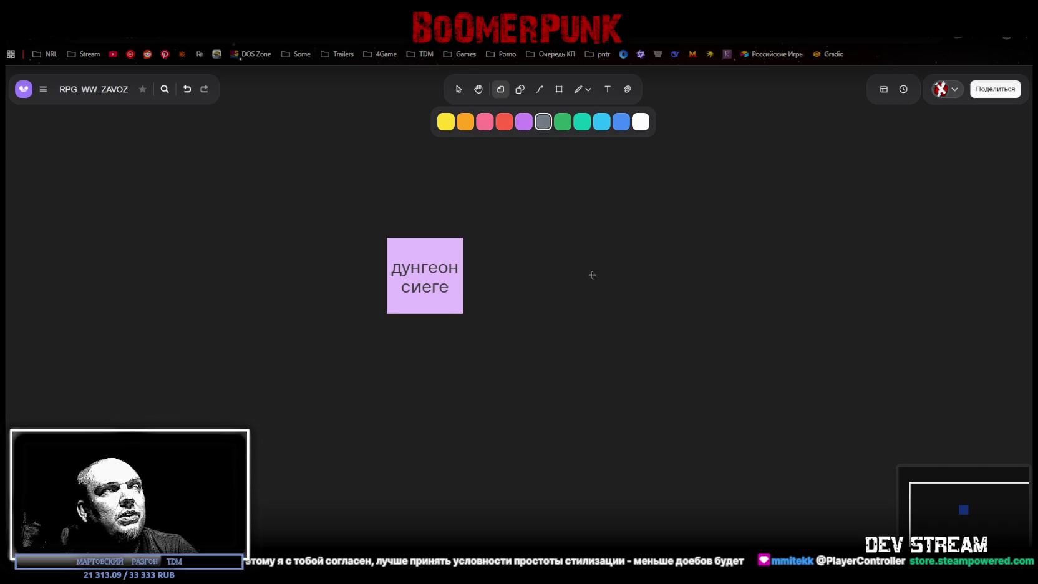
pyautogui.click(587, 255)
pyautogui.moveTo(636, 284); pyautogui.dragTo(629, 270)
pyautogui.doubleClick(629, 275)
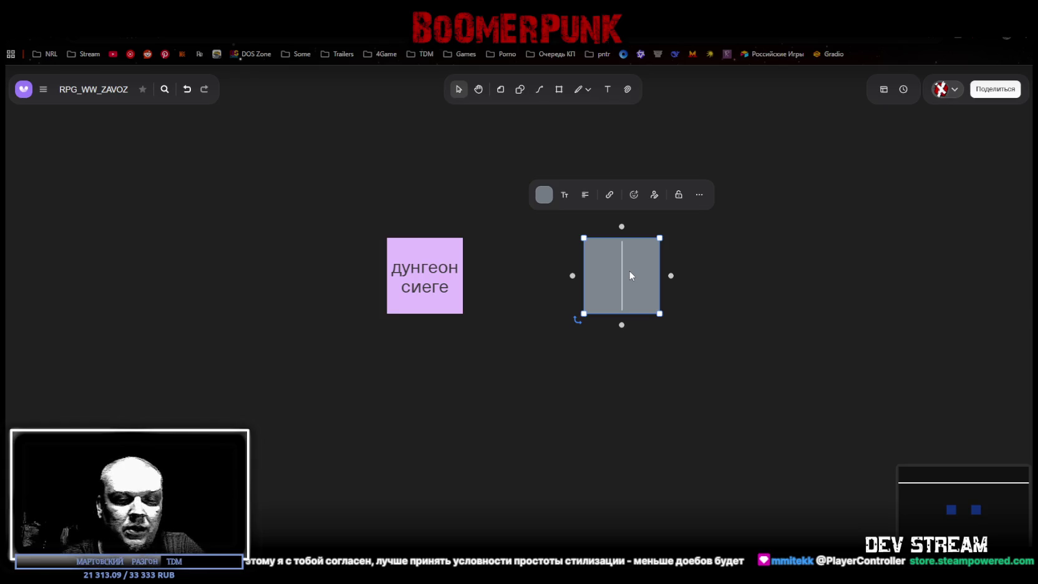
pyautogui.write('дьябла')
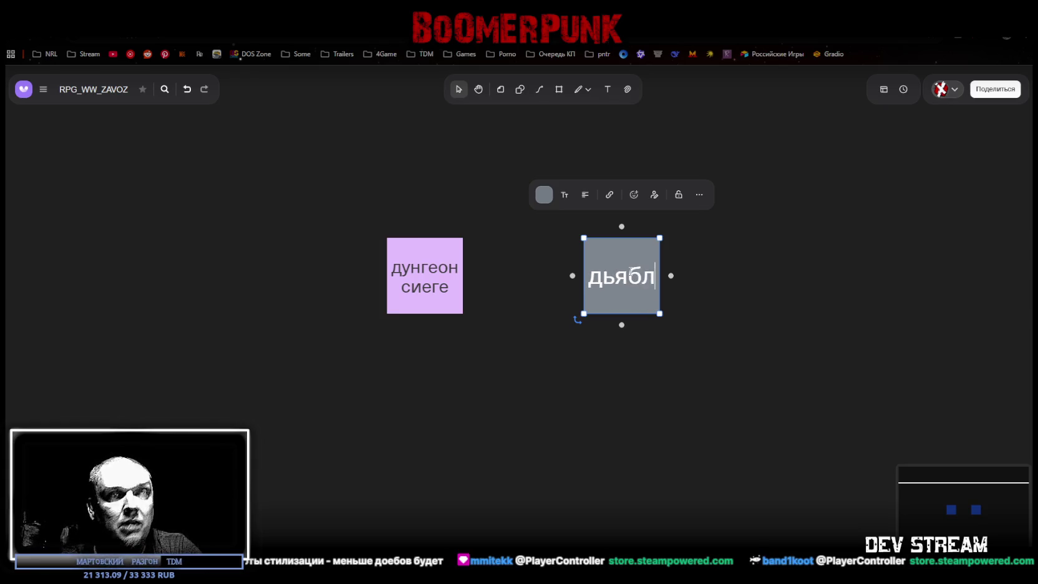
pyautogui.click(676, 281)
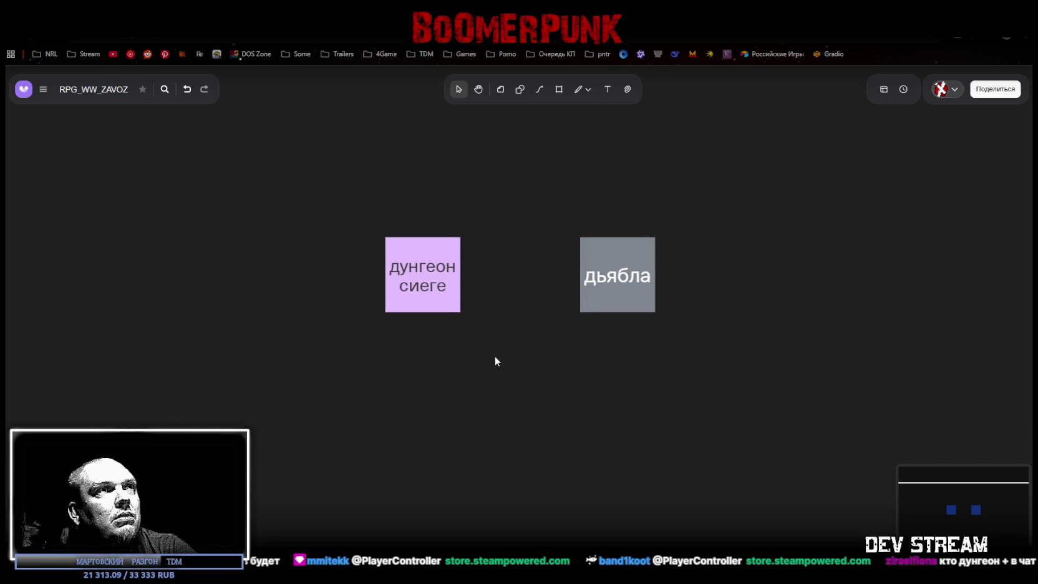
pyautogui.scroll(-2, 494, 362)
# Step: Move 'дунгеон сиеге' left and branch two connected child notes from it, left and right
pyautogui.moveTo(428, 267); pyautogui.dragTo(329, 260)
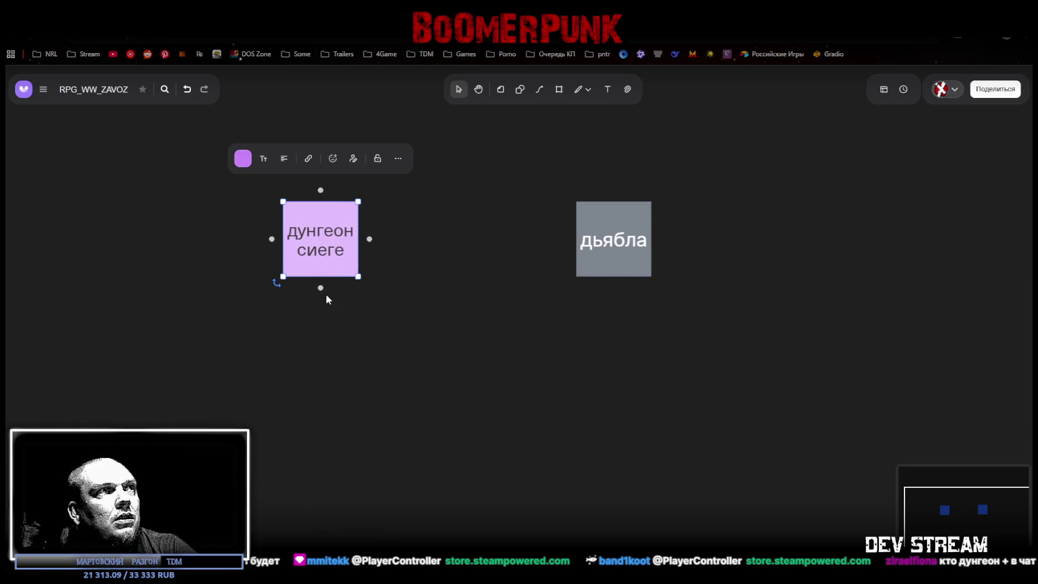
pyautogui.click(321, 288)
pyautogui.moveTo(343, 347); pyautogui.dragTo(269, 346)
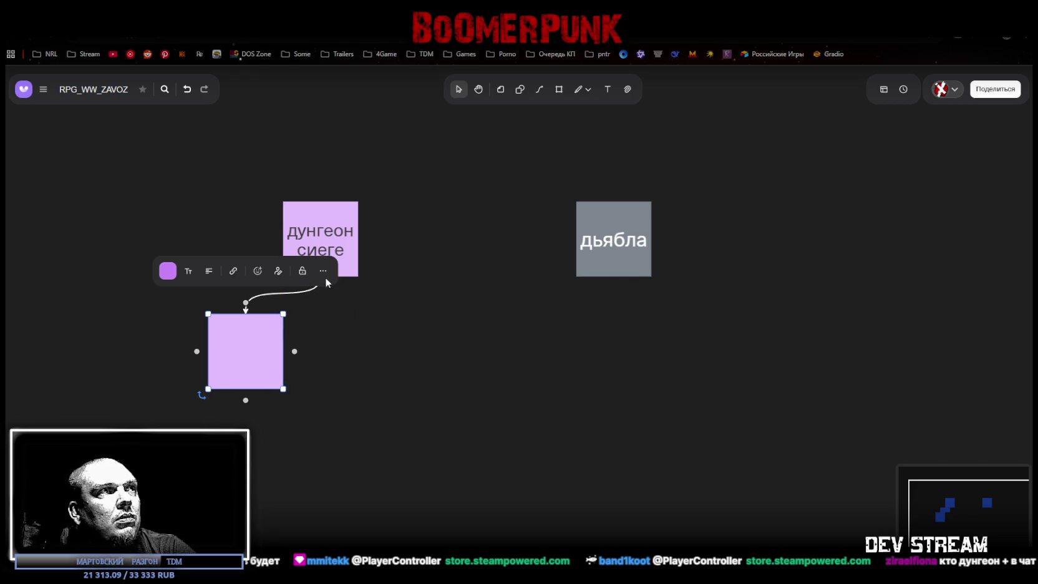
pyautogui.click(331, 272)
pyautogui.click(321, 288)
pyautogui.moveTo(327, 362); pyautogui.dragTo(401, 361)
# Step: Label the right child note of 'дунгеон сиеге' with '-'
pyautogui.click(556, 236)
pyautogui.click(629, 258)
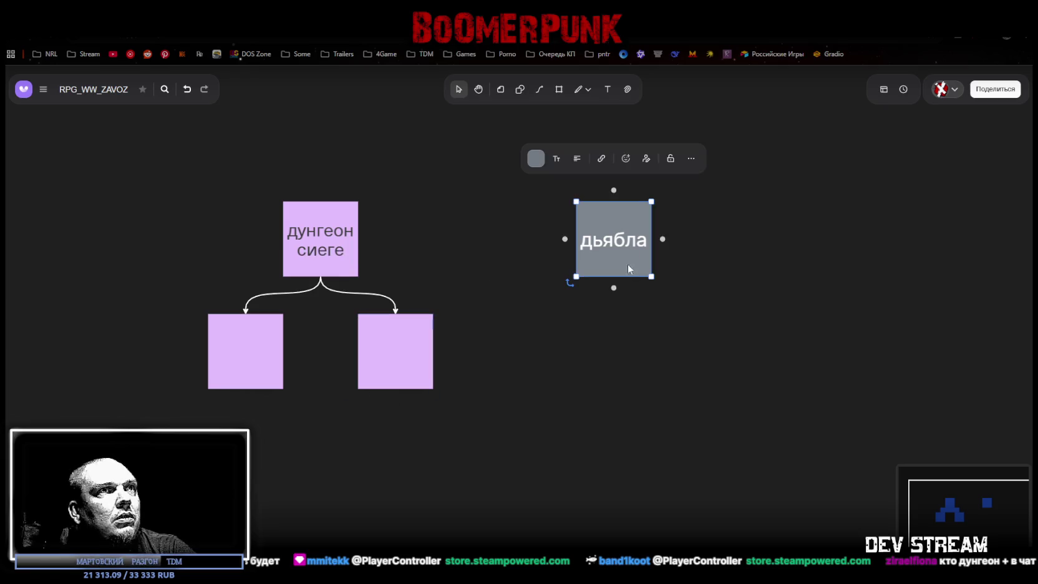
pyautogui.click(248, 367)
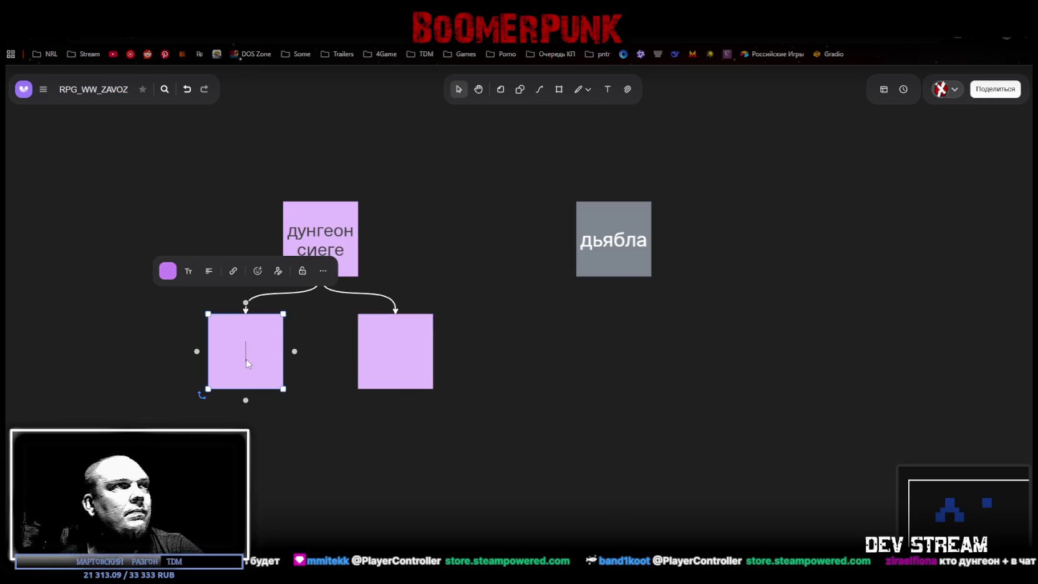
pyautogui.write('+')
pyautogui.click(398, 352)
pyautogui.write('-')
pyautogui.click(572, 373)
# Step: Add a connected grey child note under 'дьябла', placed to the left
pyautogui.click(623, 233)
pyautogui.click(613, 287)
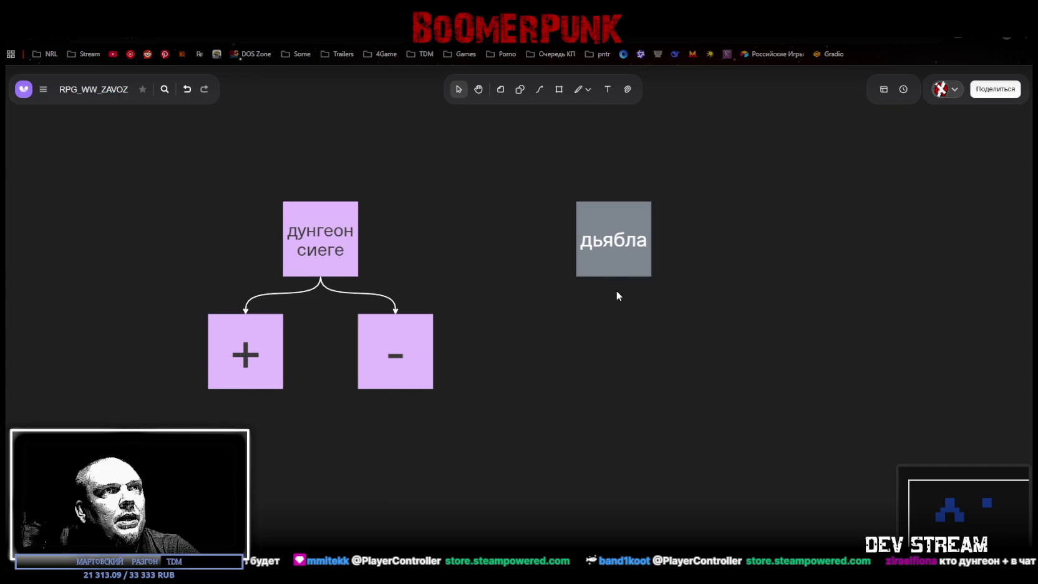
pyautogui.moveTo(610, 346)
pyautogui.mouseDown()
pyautogui.moveTo(522, 345)
pyautogui.moveTo(537, 354)
pyautogui.mouseUp()
pyautogui.click(618, 268)
# Step: Add a second grey child under 'дьябла' and label the two children '-' and '+'
pyautogui.click(614, 287)
pyautogui.moveTo(629, 352)
pyautogui.mouseDown()
pyautogui.moveTo(646, 361)
pyautogui.moveTo(722, 351)
pyautogui.moveTo(686, 351)
pyautogui.moveTo(695, 352)
pyautogui.mouseUp()
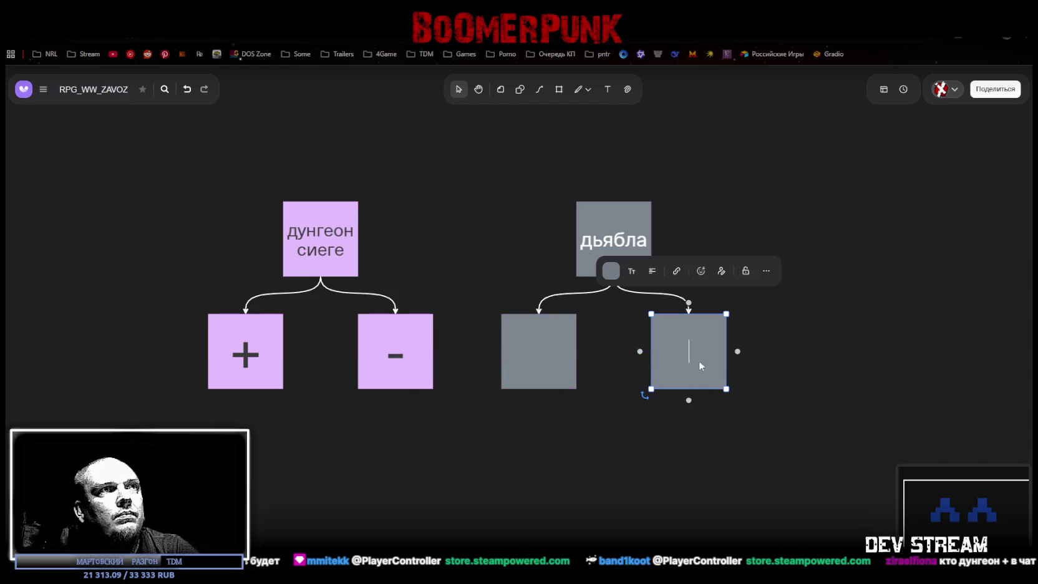
pyautogui.write('-')
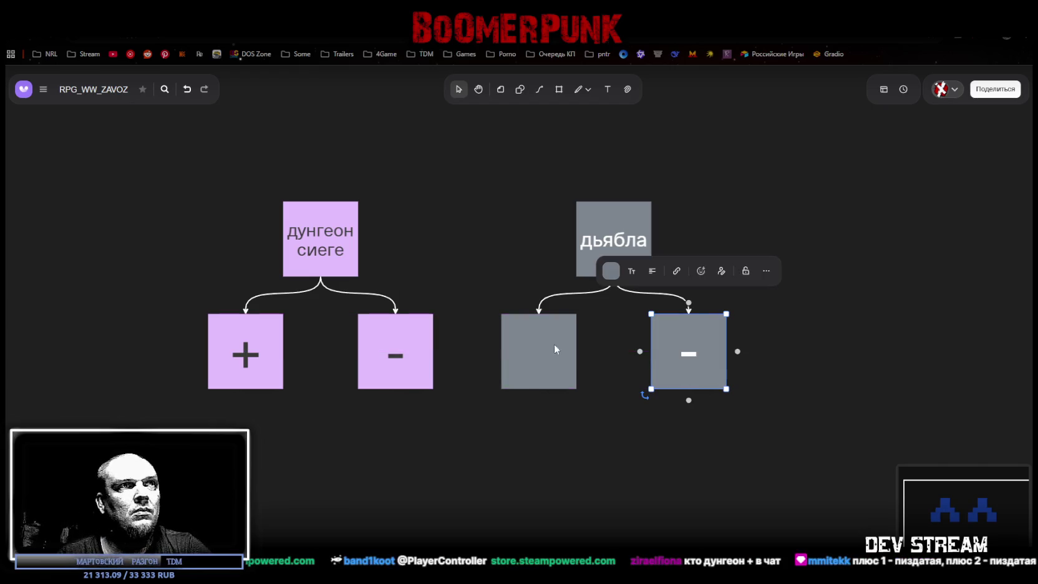
pyautogui.click(539, 353)
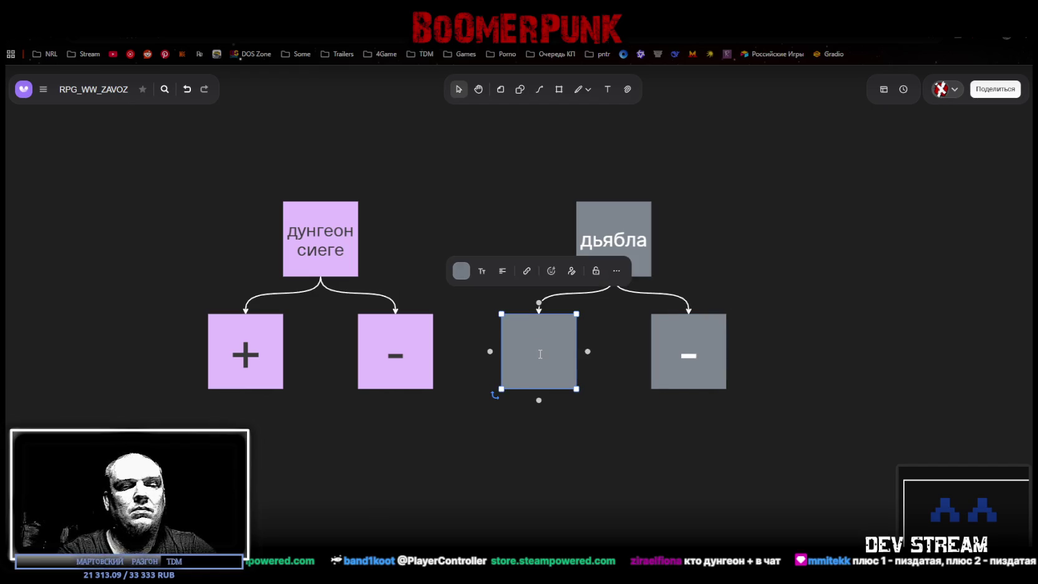
pyautogui.write('+')
pyautogui.click(584, 457)
# Step: Nudge the whole grey 'дьябла' tree slightly right, then raise the Darkstone image results window
pyautogui.scroll(-5, 551, 366)
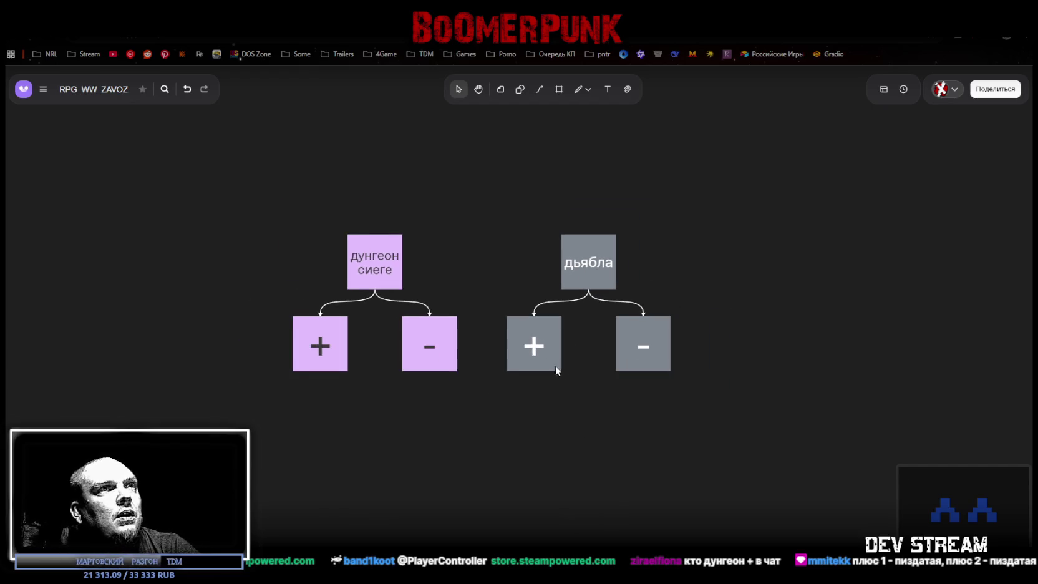
pyautogui.scroll(3, 624, 296)
pyautogui.moveTo(630, 157); pyautogui.dragTo(456, 307)
pyautogui.moveTo(518, 219); pyautogui.dragTo(523, 221)
pyautogui.click(635, 397)
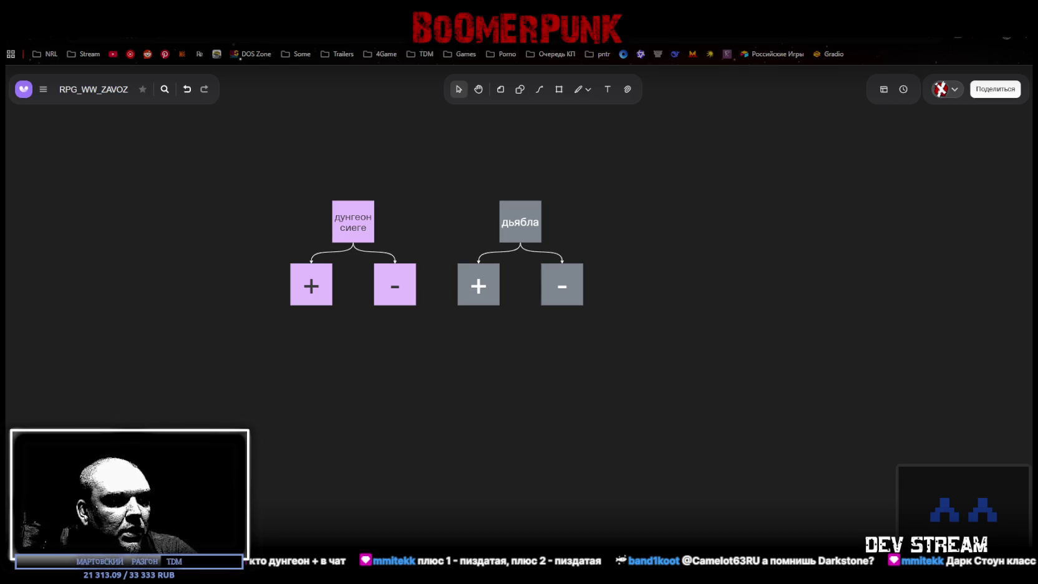
pyautogui.moveTo(717, 237); pyautogui.dragTo(738, 101)
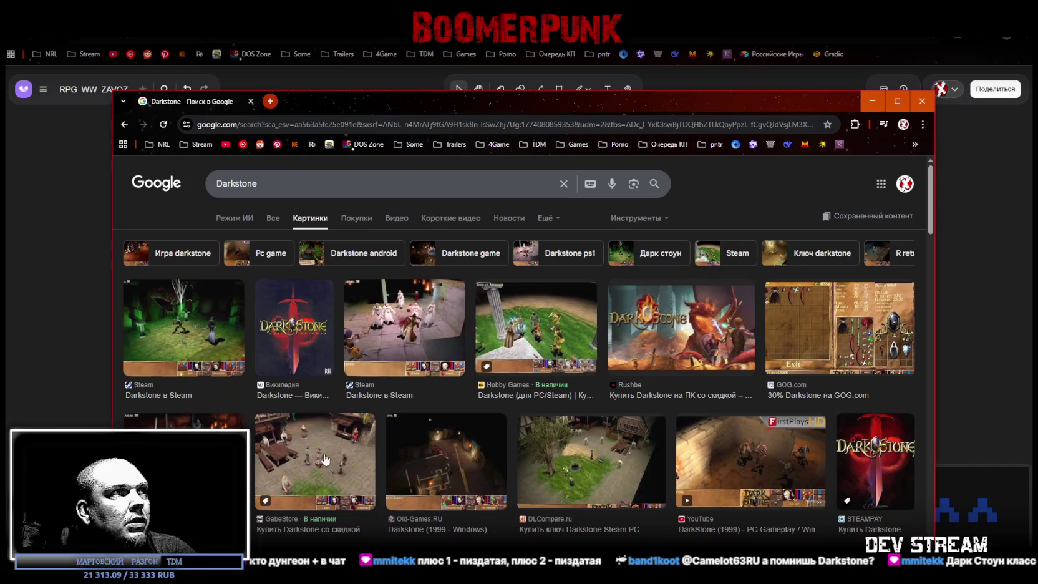
# Step: Preview Darkstone screenshots from GabeStore, Hobby Games, DLCompare.ru, Old-Games.RU, The Mayor and Uptodown
pyautogui.click(325, 460)
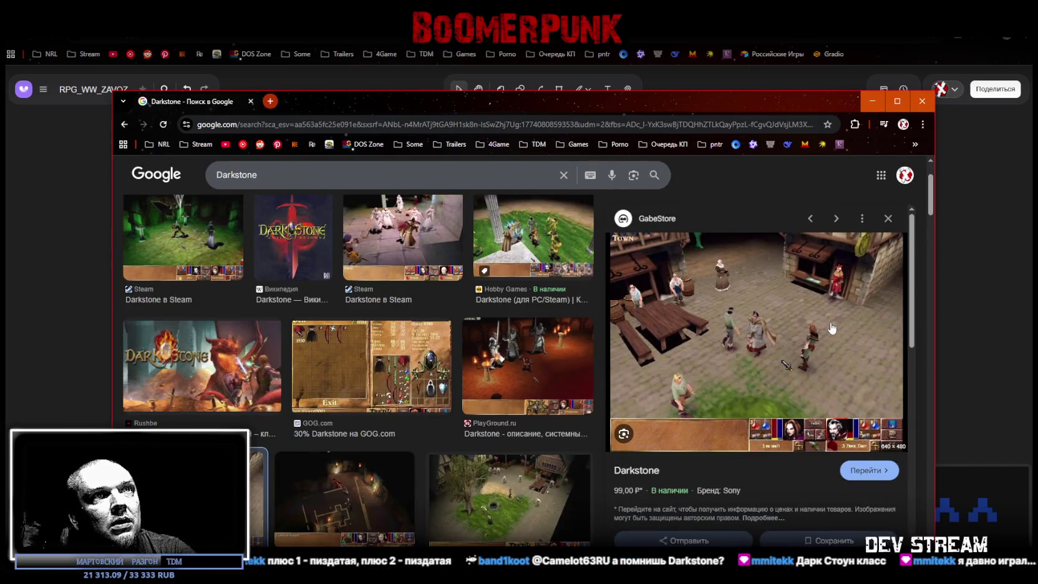
pyautogui.click(529, 245)
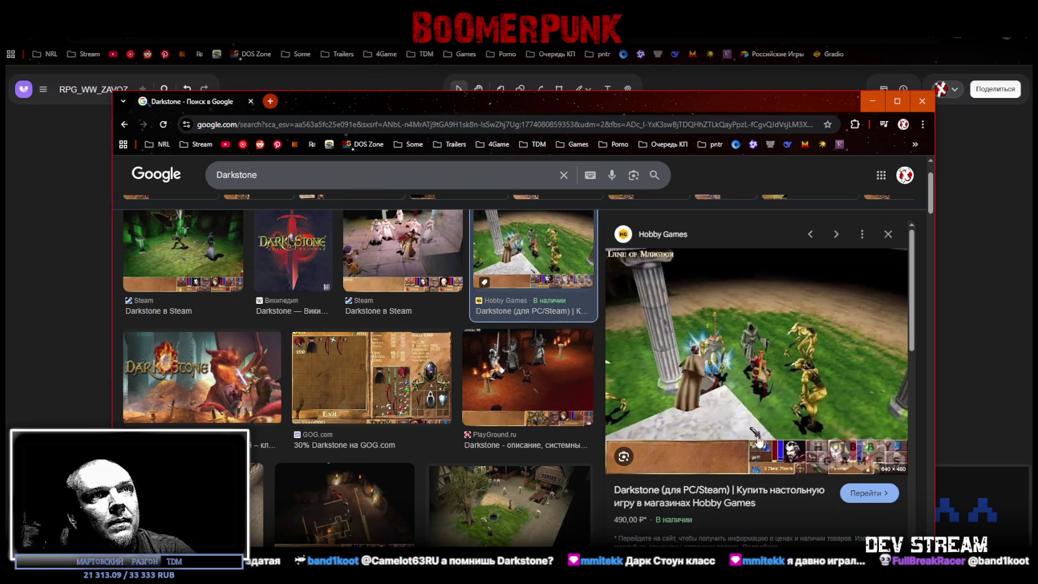
pyautogui.click(506, 508)
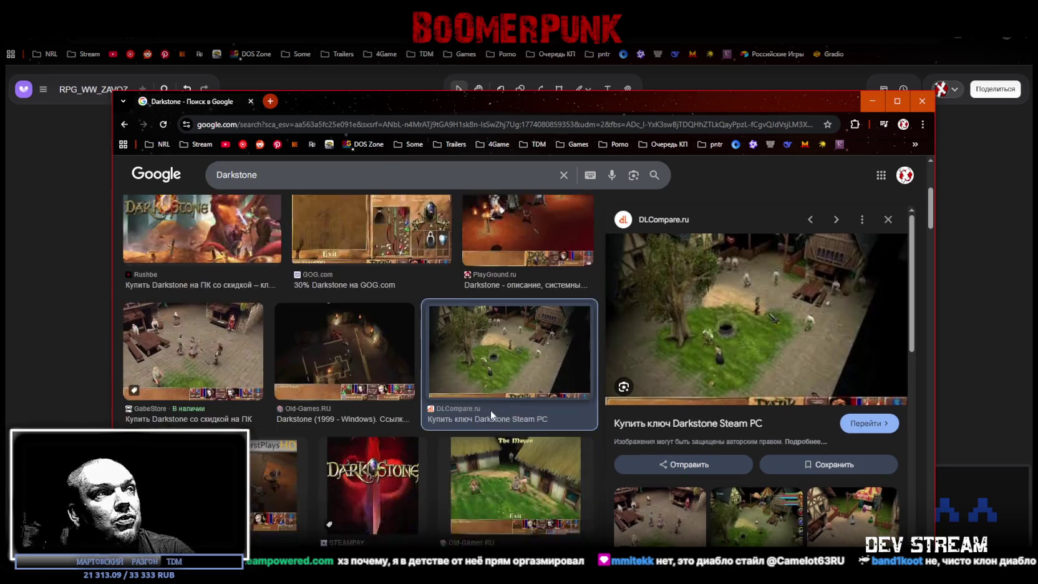
pyautogui.scroll(-3, 490, 409)
pyautogui.click(340, 285)
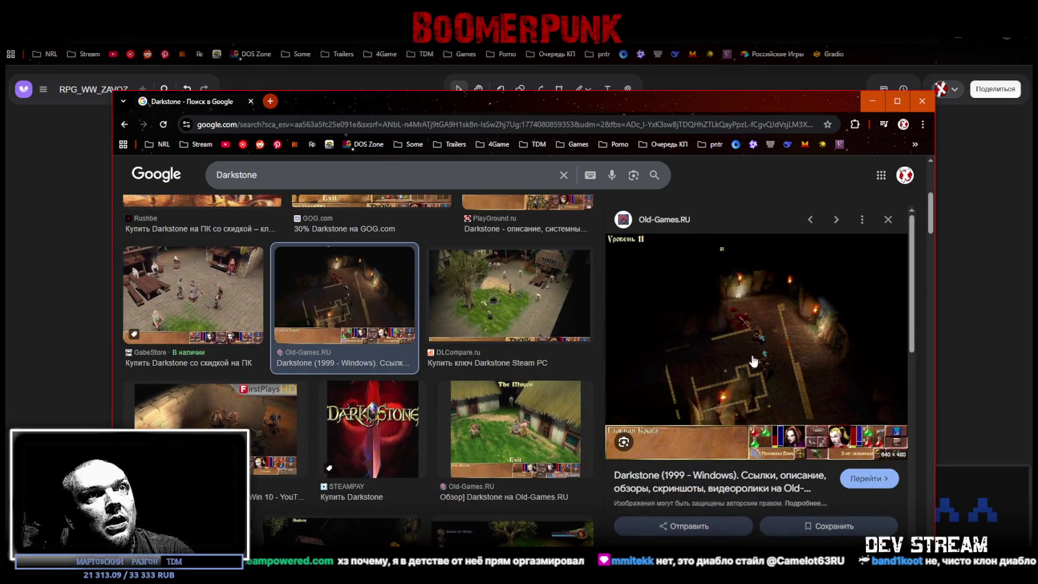
pyautogui.scroll(-1, 411, 388)
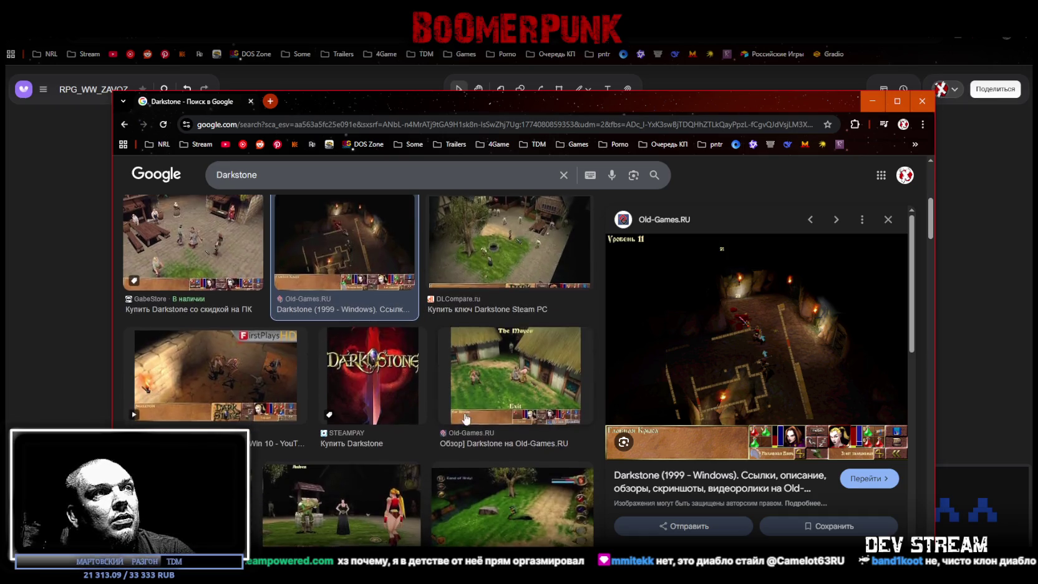
pyautogui.click(513, 371)
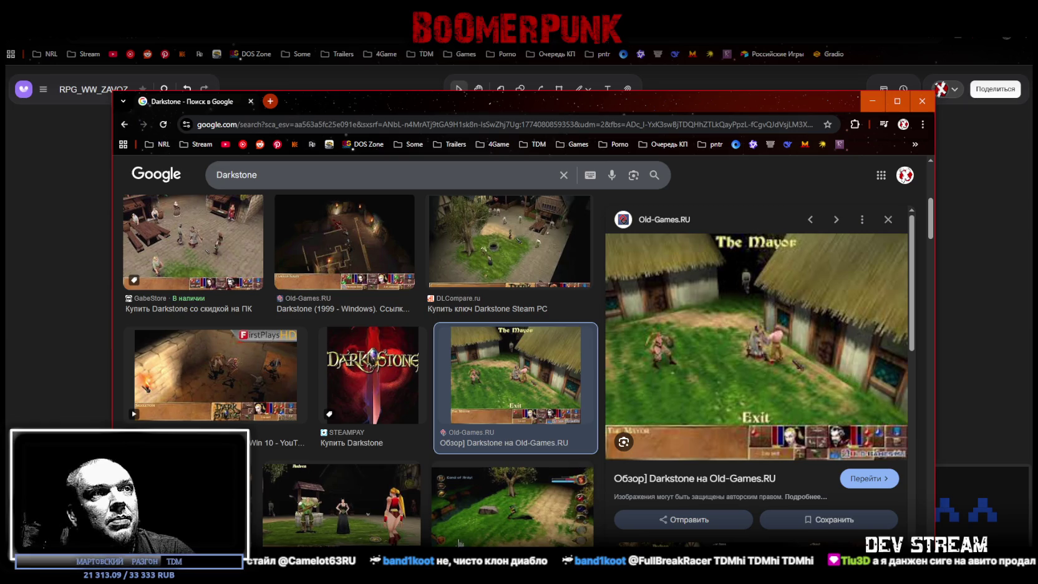
pyautogui.click(507, 515)
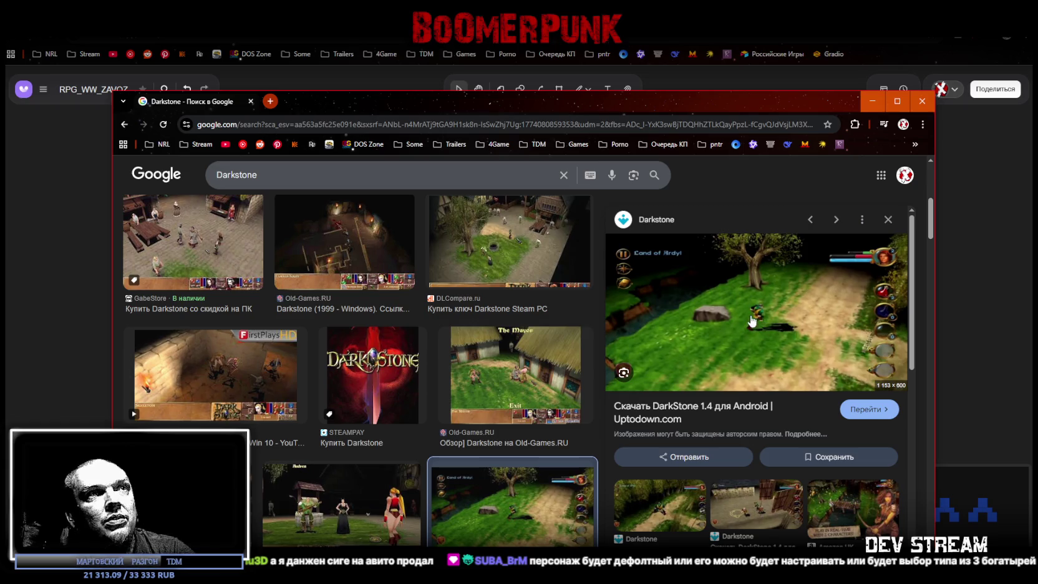
# Step: Glance at the whiteboard, preview the Green Man Gaming Darkstone art, then minimize the browser
pyautogui.hotkey('alt', 'Tab')
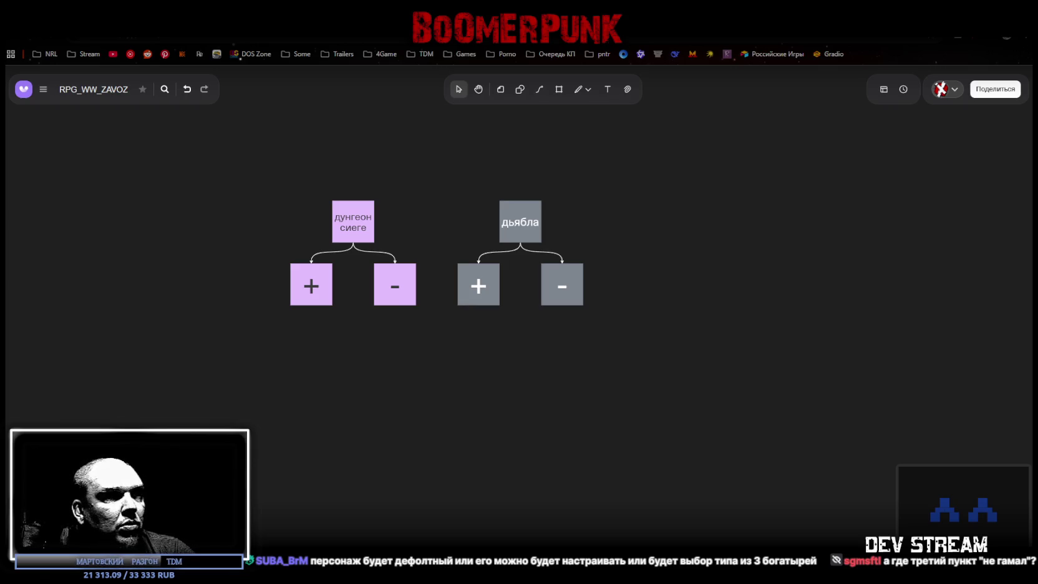
pyautogui.hotkey('alt', 'Tab')
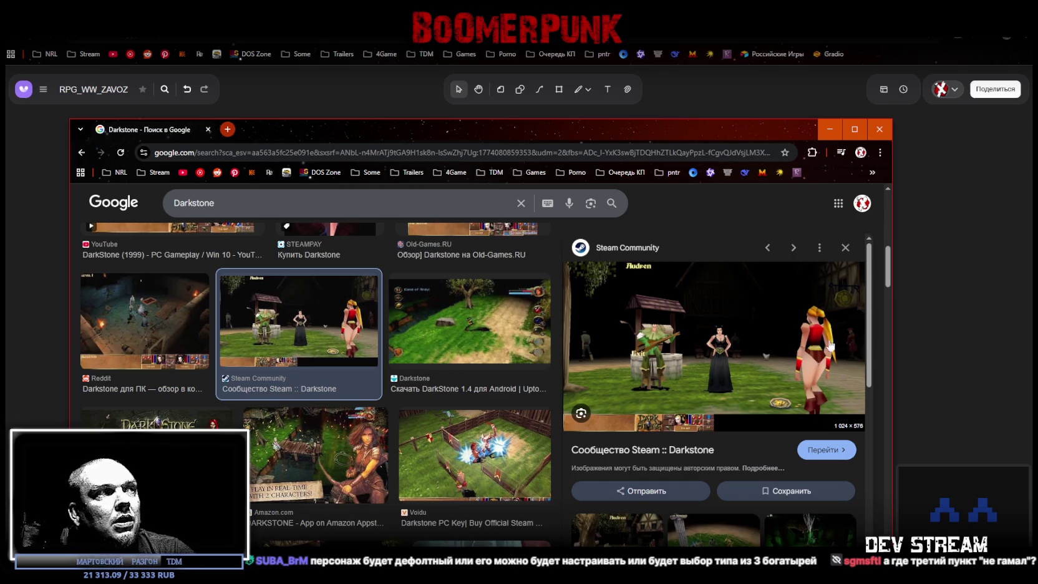
pyautogui.click(156, 418)
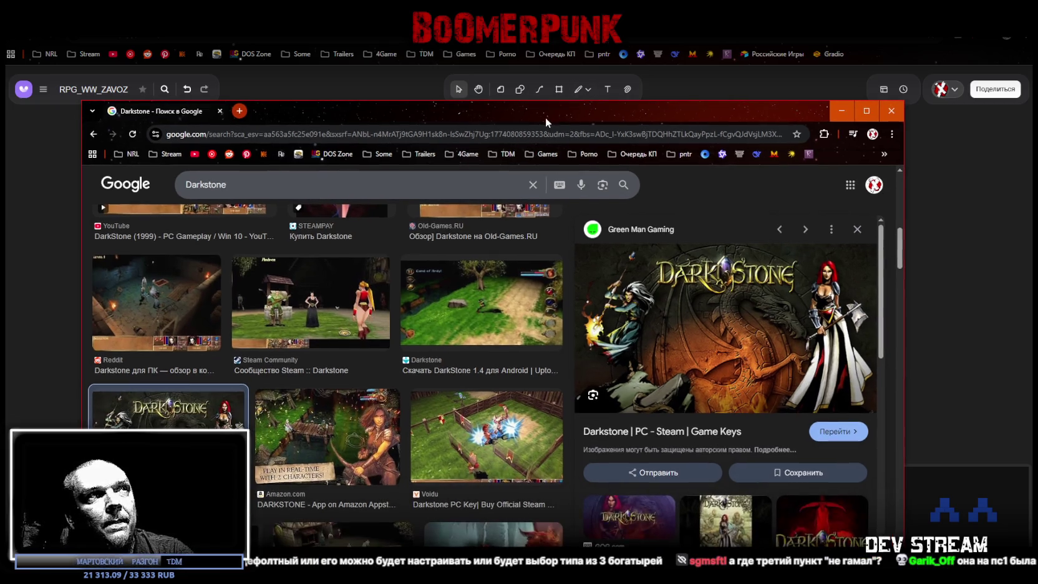
pyautogui.click(545, 117)
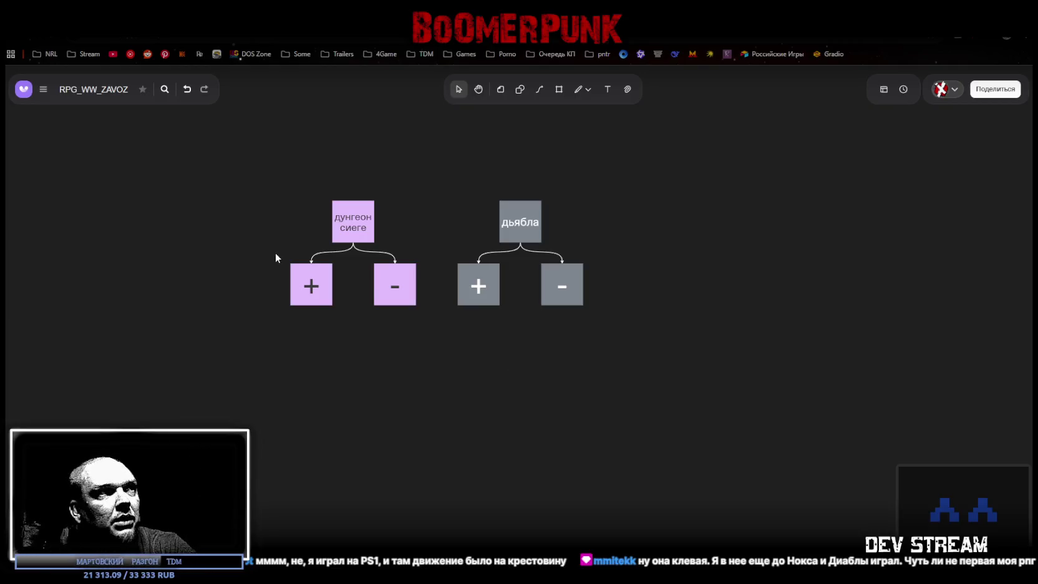
# Step: Add a '1 перс' note under the Dungeon Siege '+' box, then delete it
pyautogui.click(317, 282)
pyautogui.click(311, 315)
pyautogui.write('1 перс')
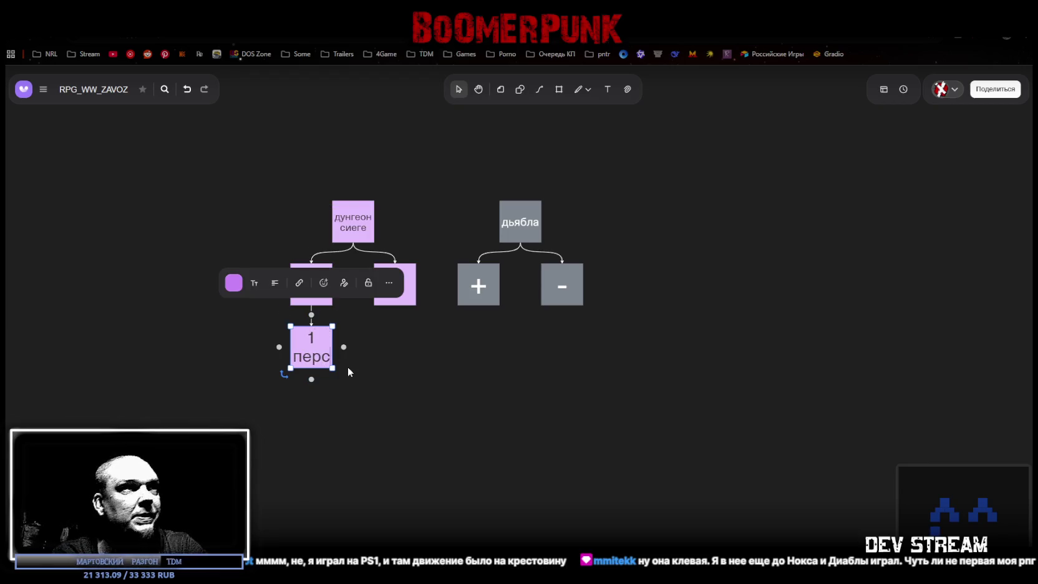
pyautogui.click(401, 362)
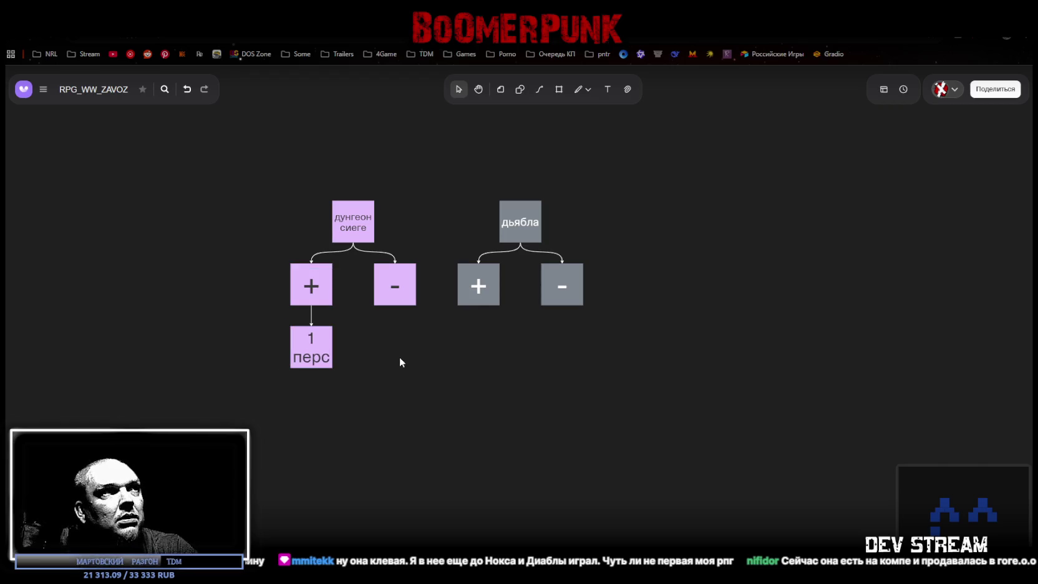
pyautogui.click(305, 356)
pyautogui.click(328, 346)
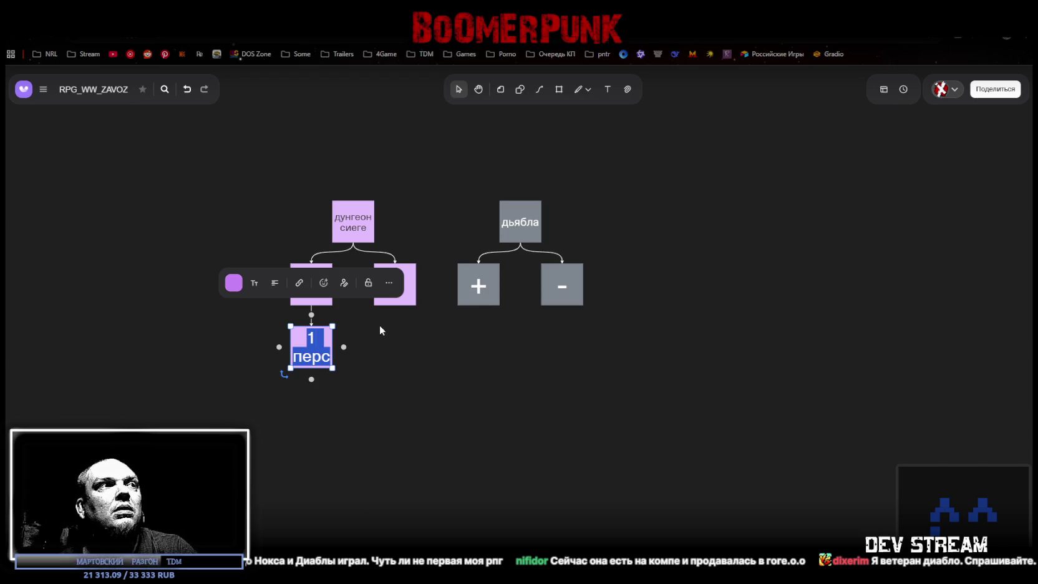
pyautogui.press('Escape')
pyautogui.press('Delete')
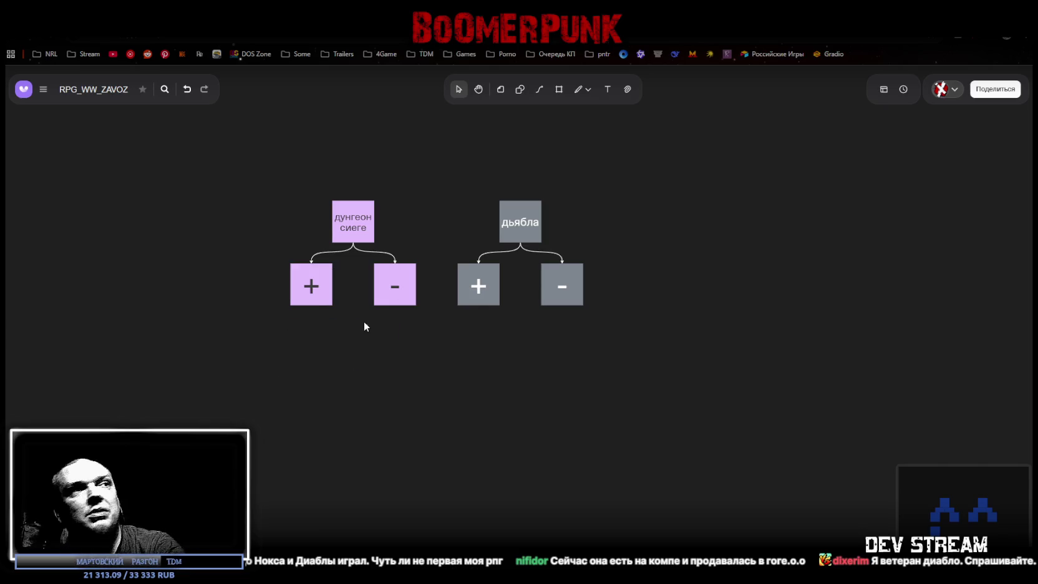
# Step: Add a linked note 'настраиваемый персонаж' under the Dungeon Siege '−' box
pyautogui.click(399, 292)
pyautogui.click(395, 316)
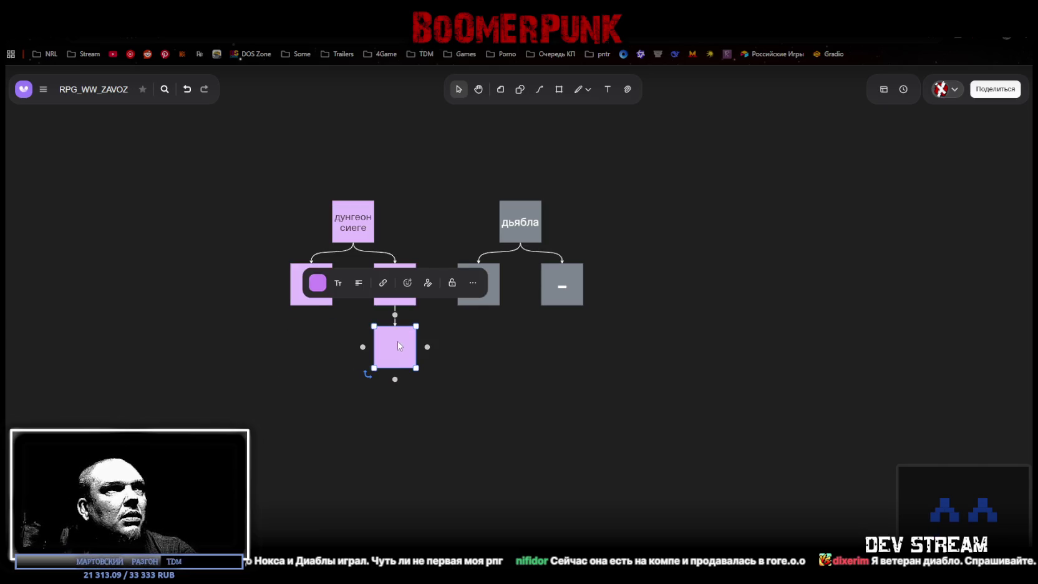
pyautogui.write('настраиваемый')
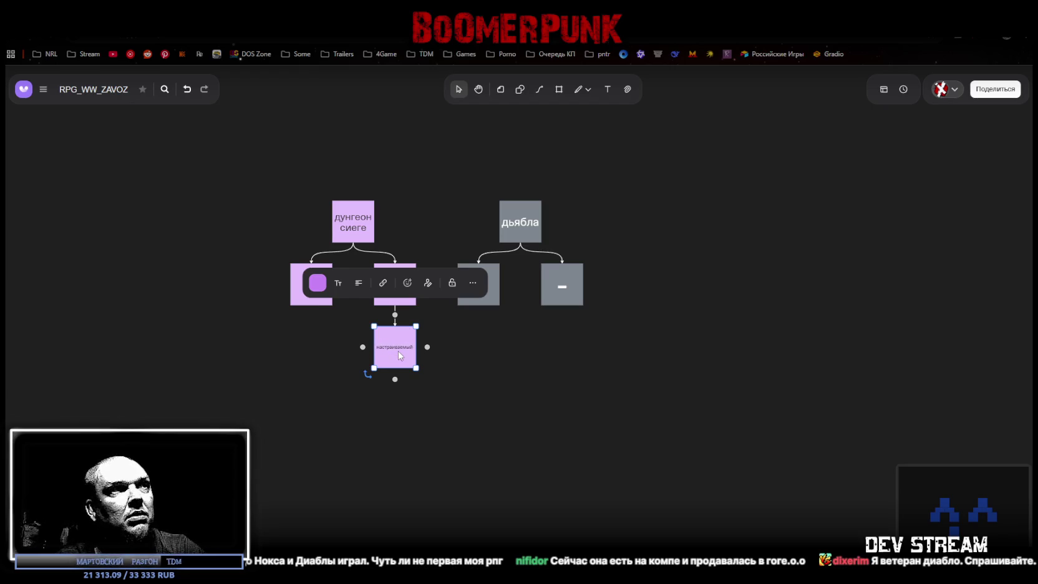
pyautogui.write(' персонаж')
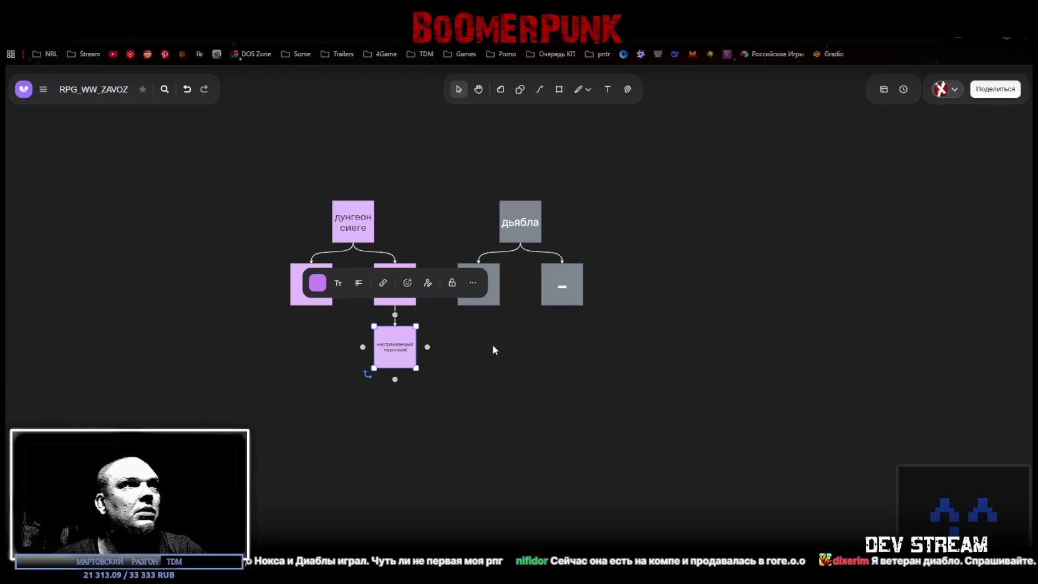
# Step: Replace the Dungeon Siege minus note's text with 'свой перс'
pyautogui.click(471, 364)
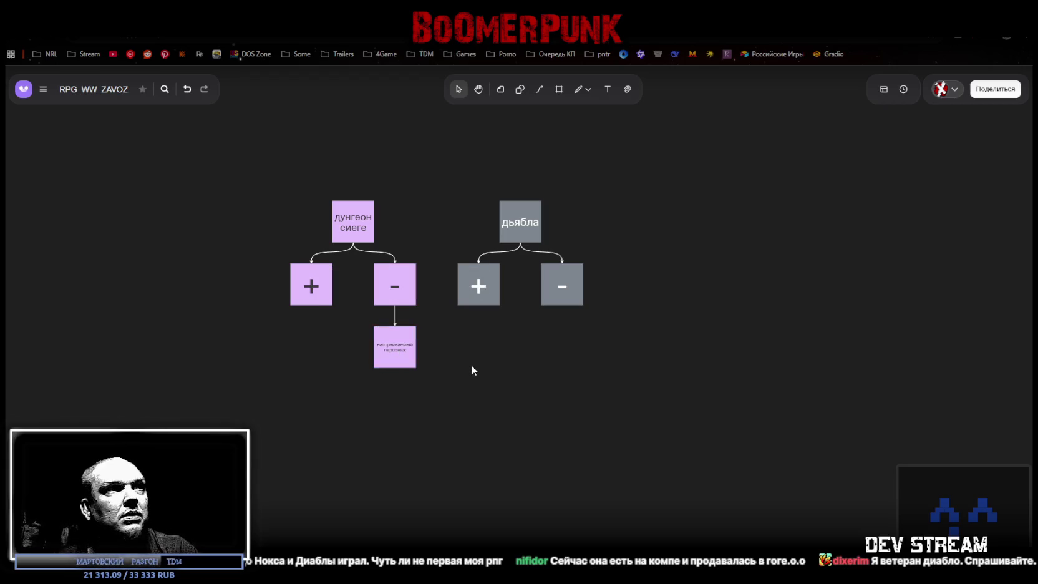
pyautogui.scroll(5, 387, 365)
pyautogui.scroll(-3, 380, 365)
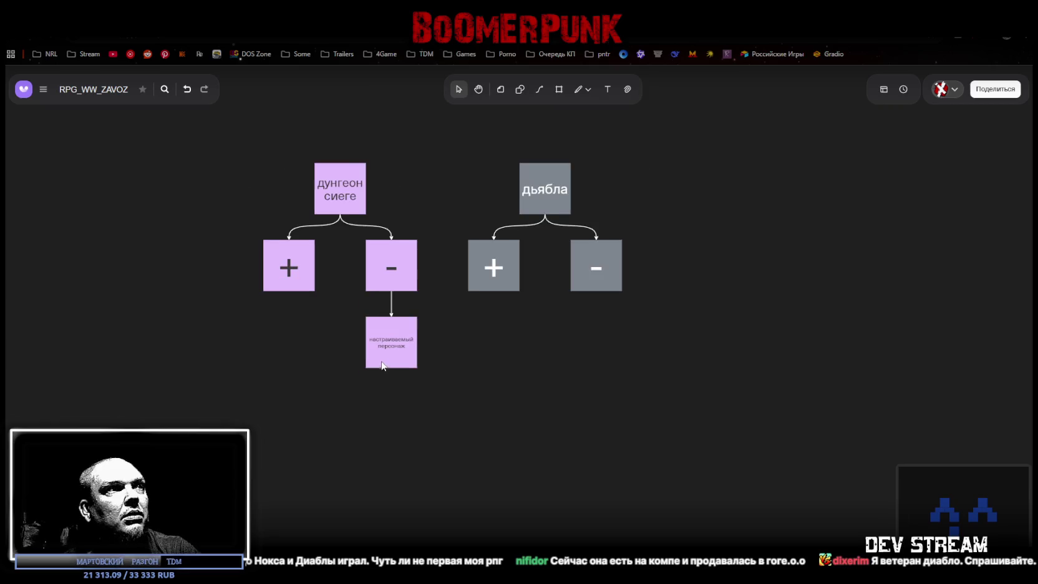
pyautogui.scroll(1, 389, 338)
pyautogui.click(393, 335)
pyautogui.click(393, 335)
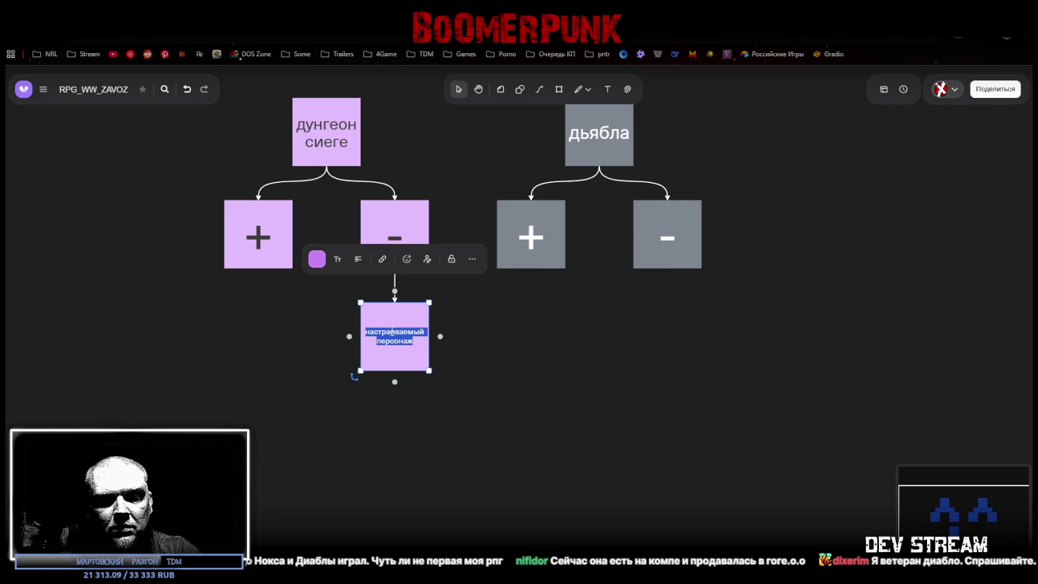
pyautogui.write('свой')
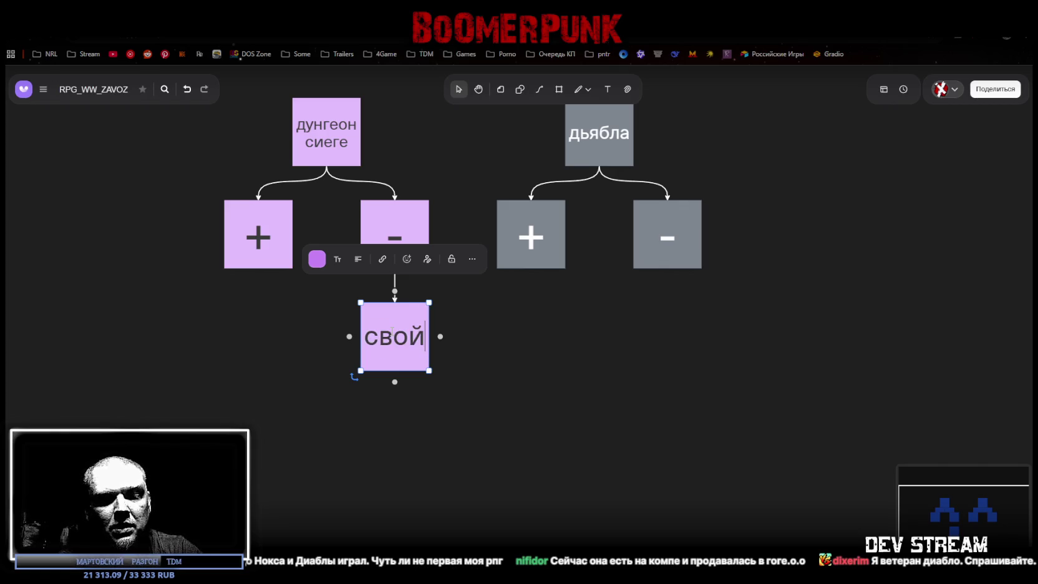
pyautogui.write(' перс')
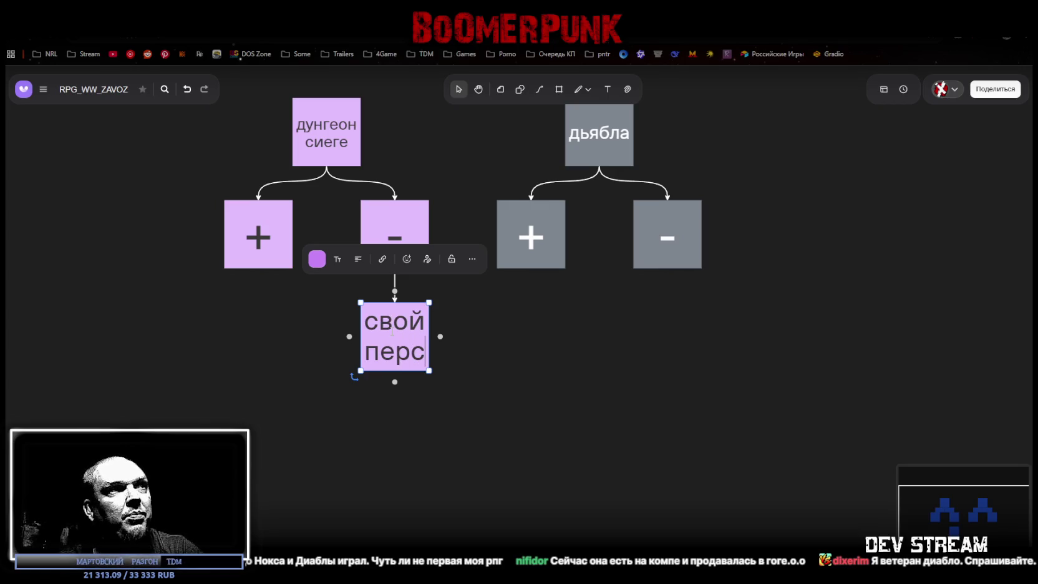
pyautogui.click(583, 340)
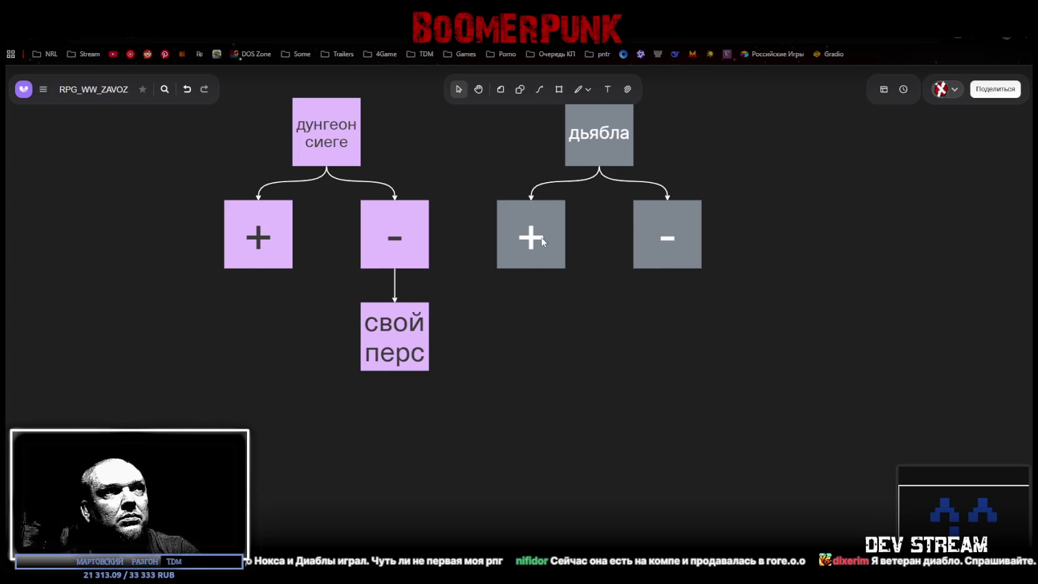
# Step: Add a linked grey note 'готовый перс/ы' under the дьябла '+' box
pyautogui.click(540, 242)
pyautogui.click(532, 281)
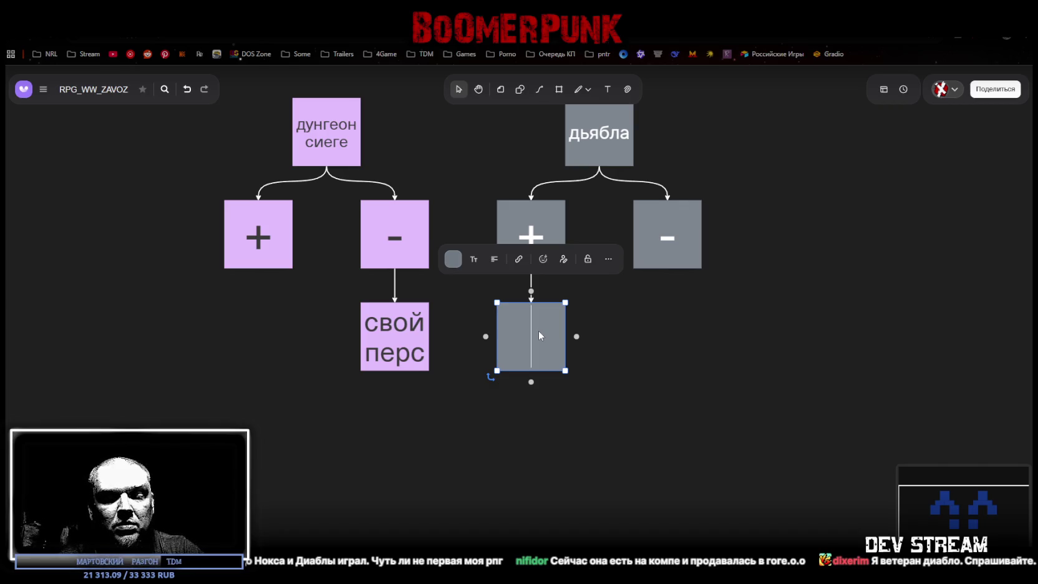
pyautogui.write('готовый')
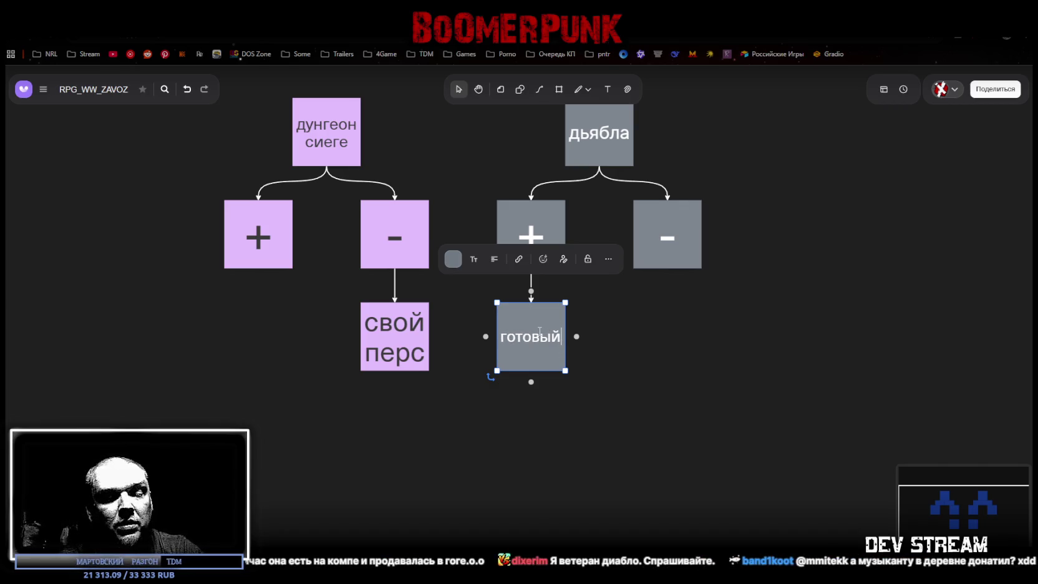
pyautogui.write(' перс')
pyautogui.click(651, 402)
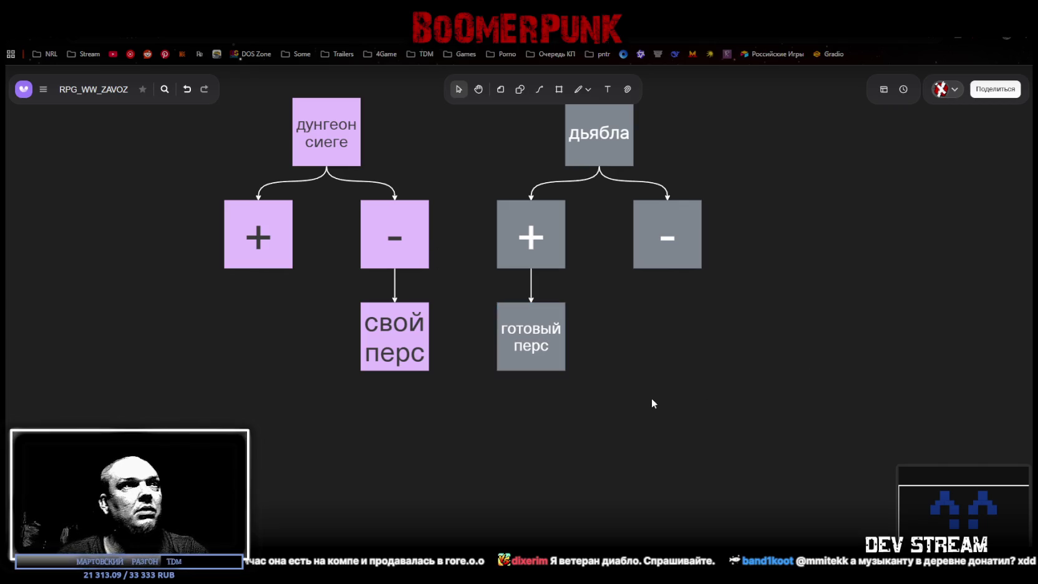
pyautogui.doubleClick(559, 345)
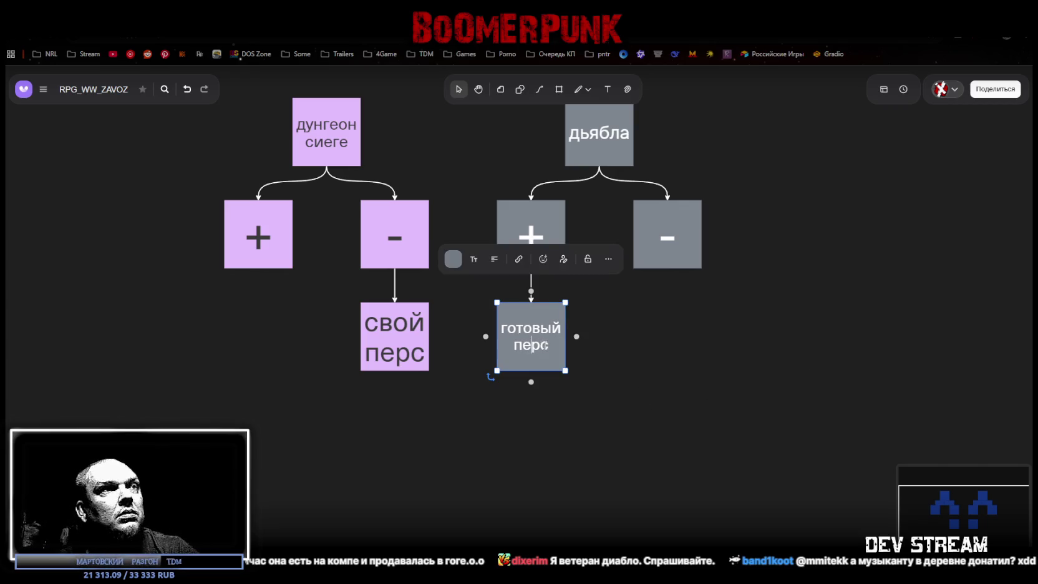
pyautogui.write('/ы')
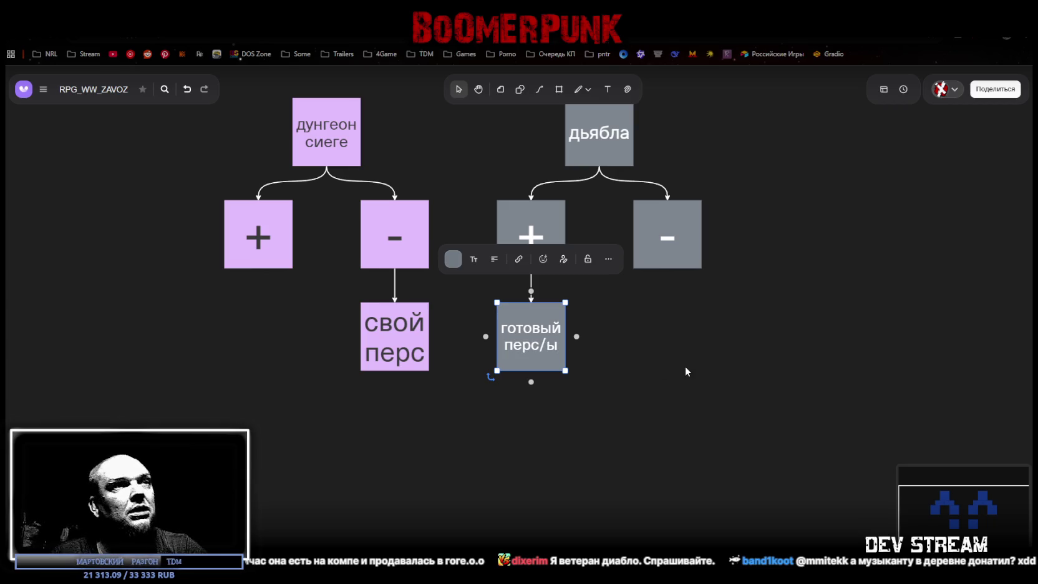
pyautogui.click(685, 368)
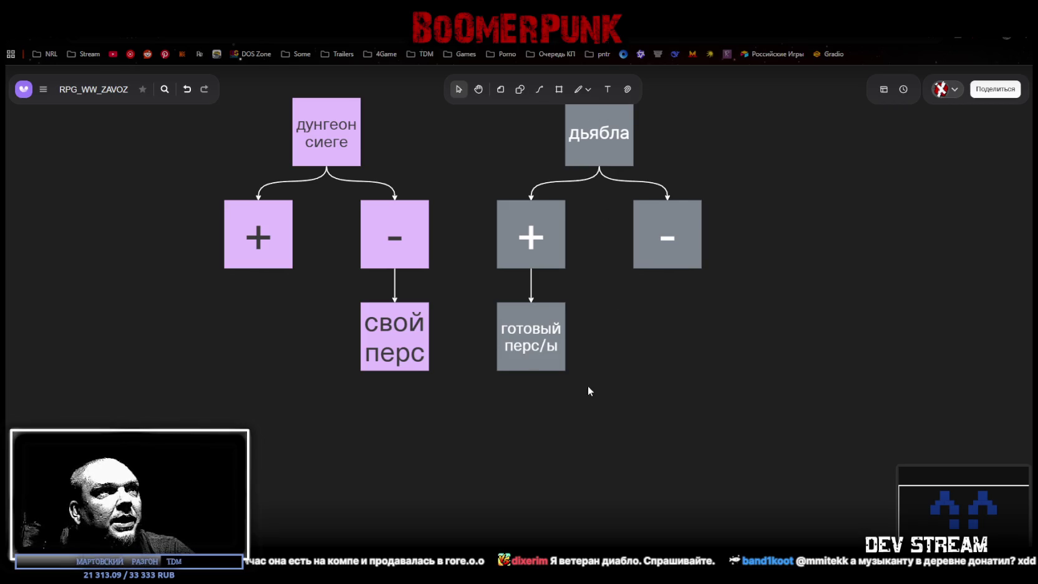
pyautogui.scroll(-1, 588, 387)
pyautogui.hscroll(2, 643, 376)
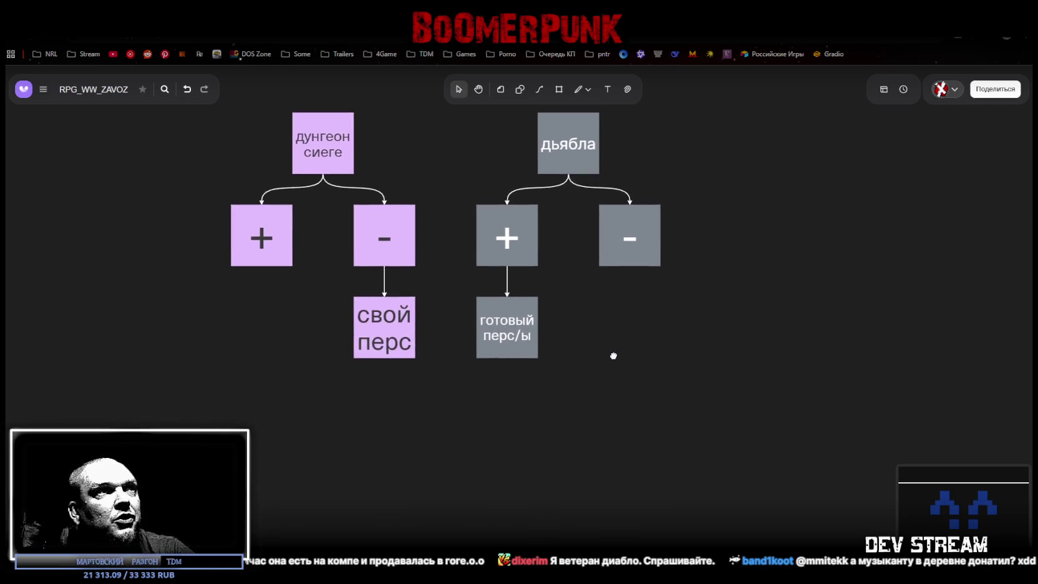
# Step: Add a linked note 'одна система прокачки' under the Dungeon Siege '+' box
pyautogui.click(277, 247)
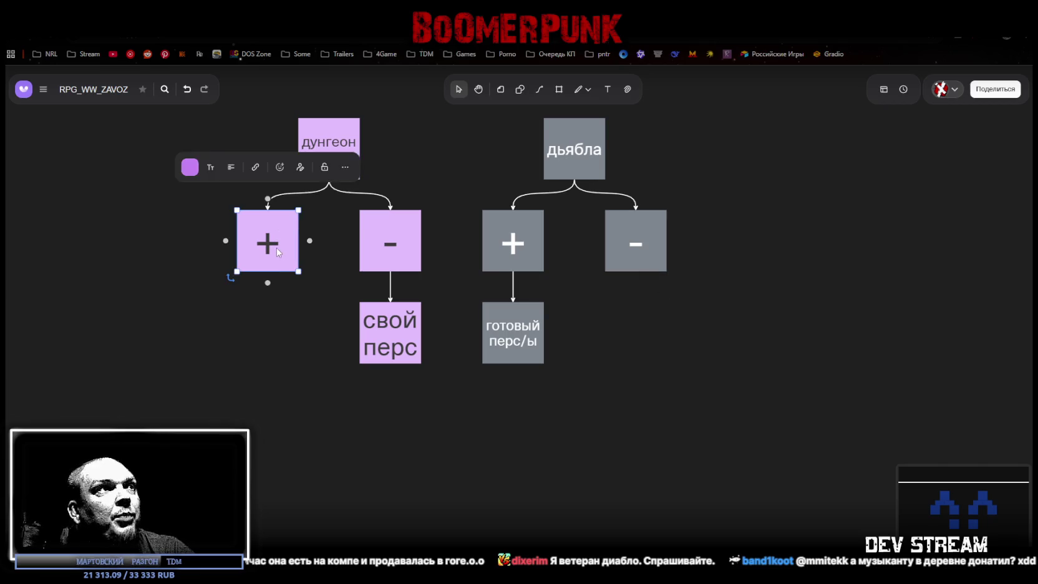
pyautogui.click(270, 285)
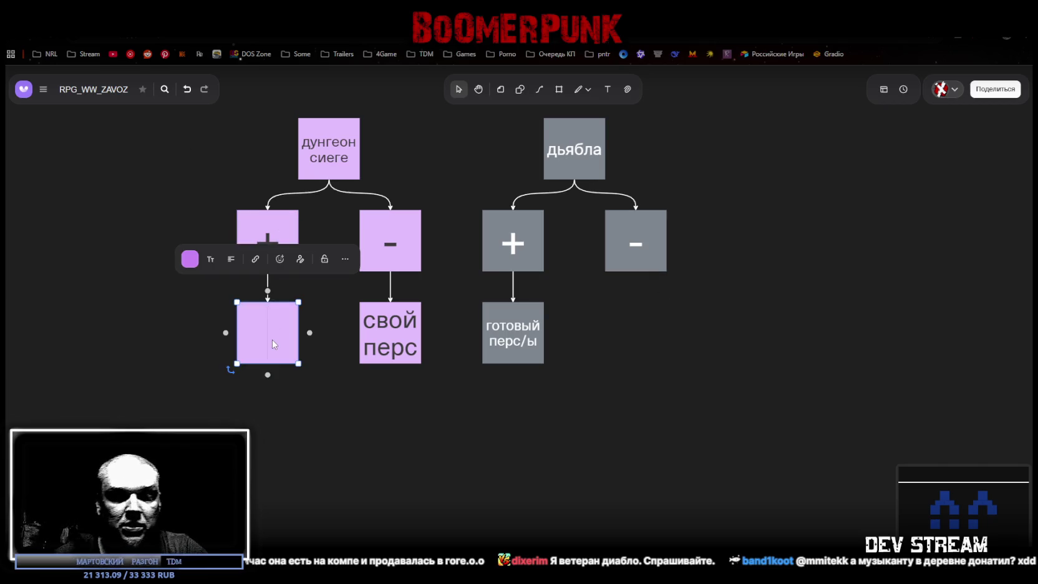
pyautogui.write('о')
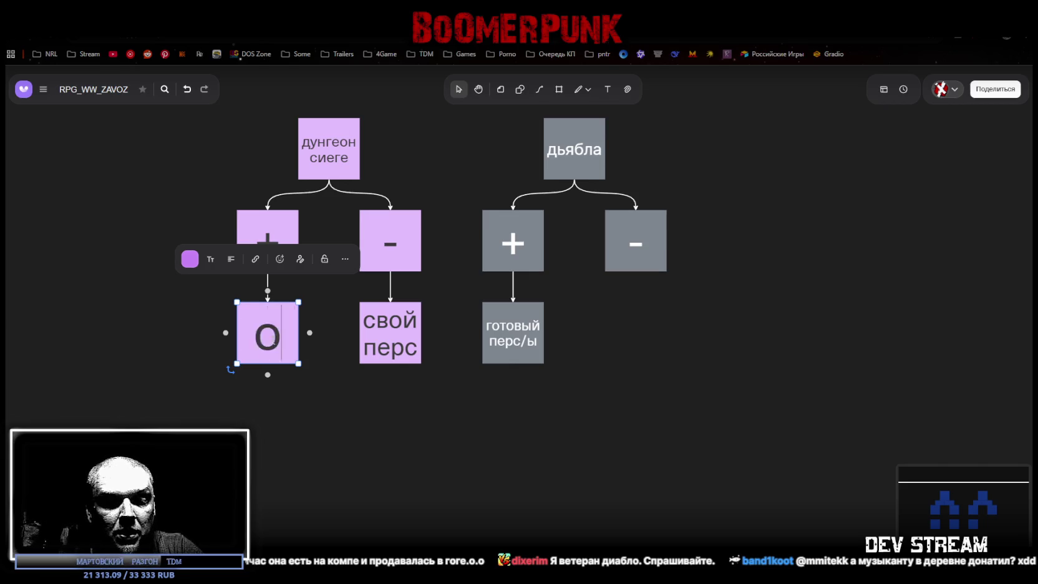
pyautogui.write('дна система прокачки')
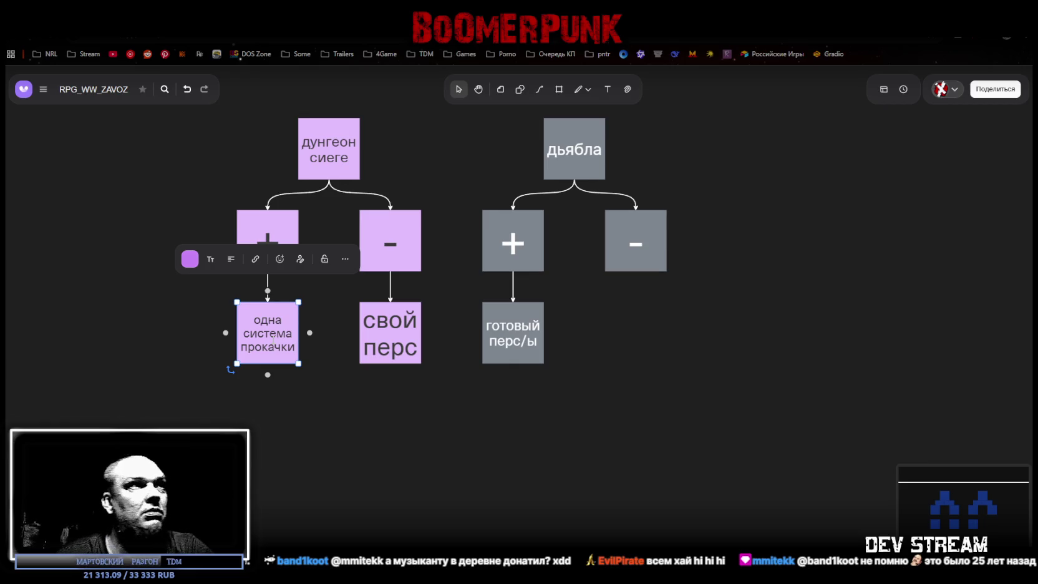
pyautogui.click(585, 361)
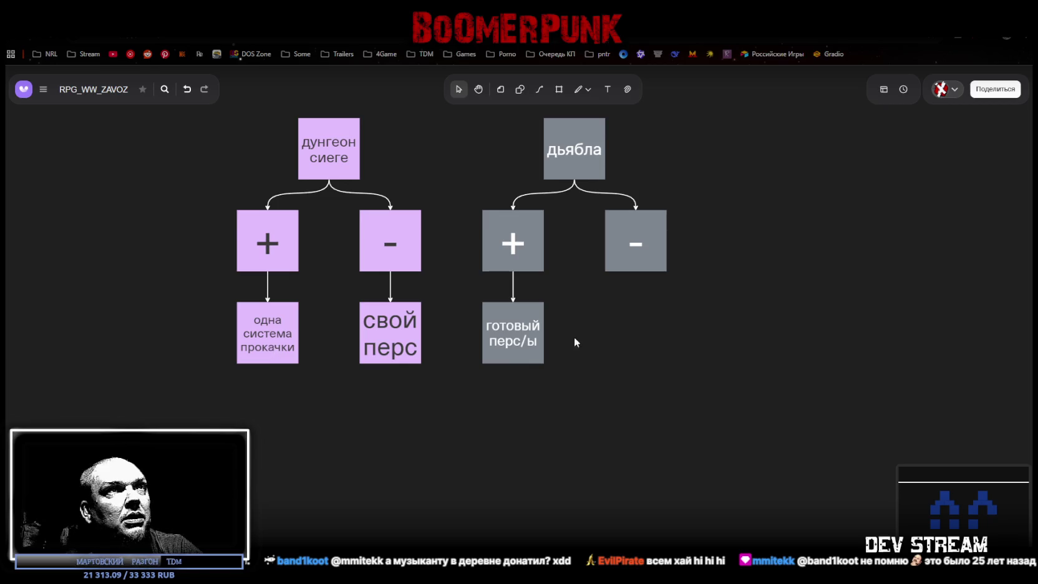
# Step: Add 'ветки под каждый класс' under the дьябла '−' box, correcting the 'ведки' typo
pyautogui.click(643, 246)
pyautogui.click(636, 282)
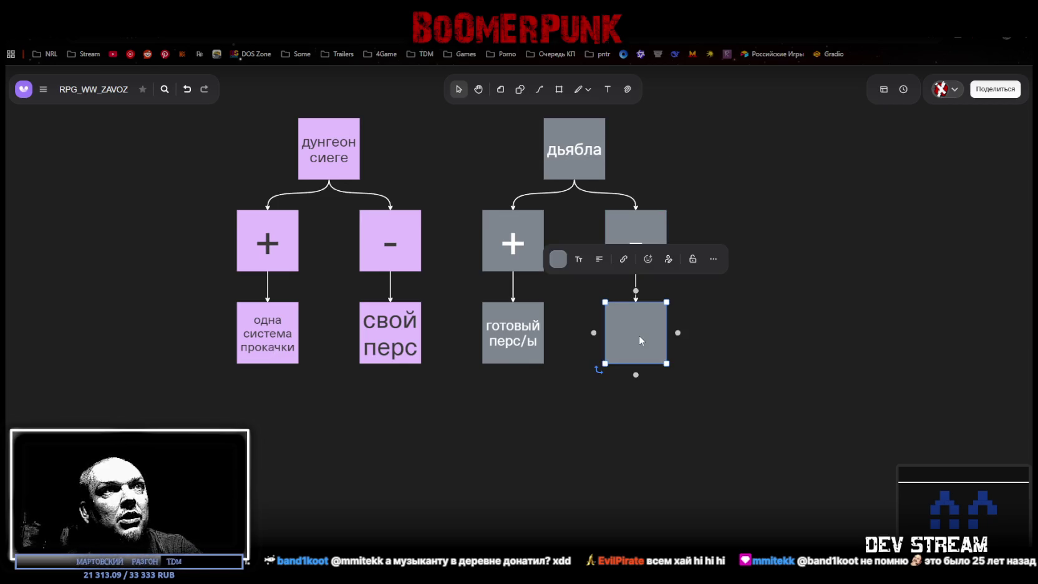
pyautogui.write('в')
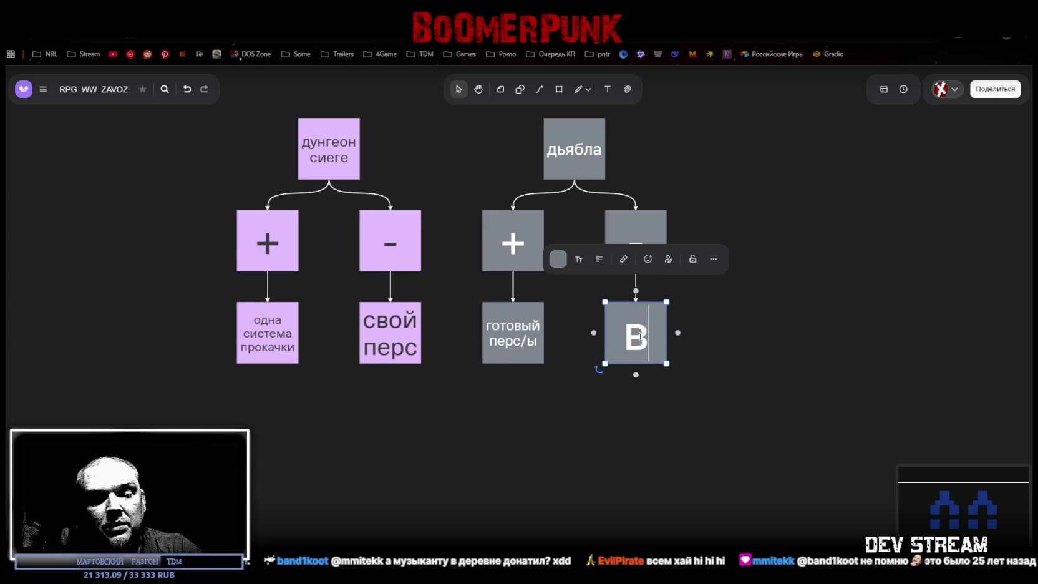
pyautogui.write('етки по')
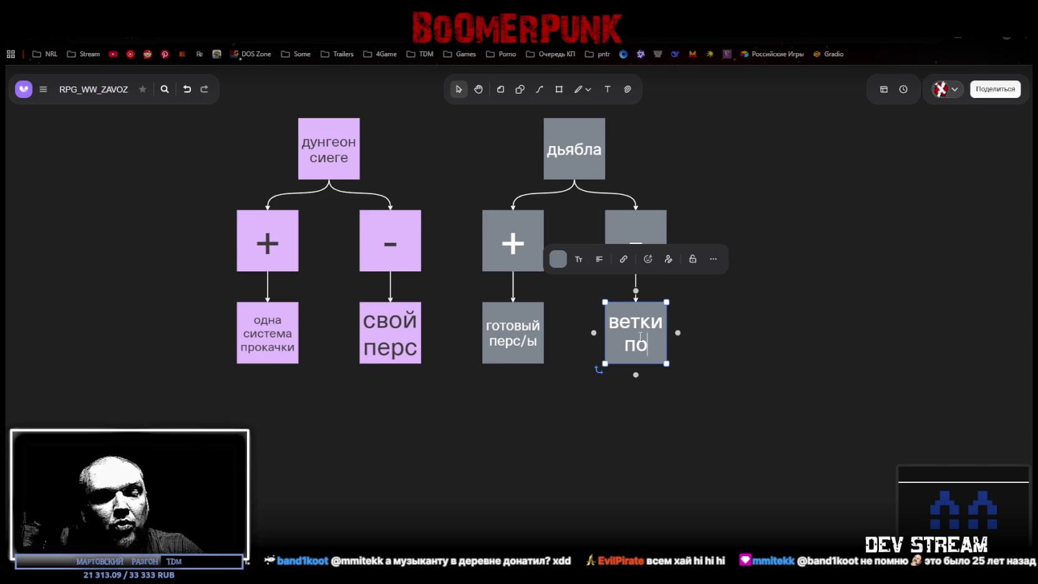
pyautogui.write('д каждый класс')
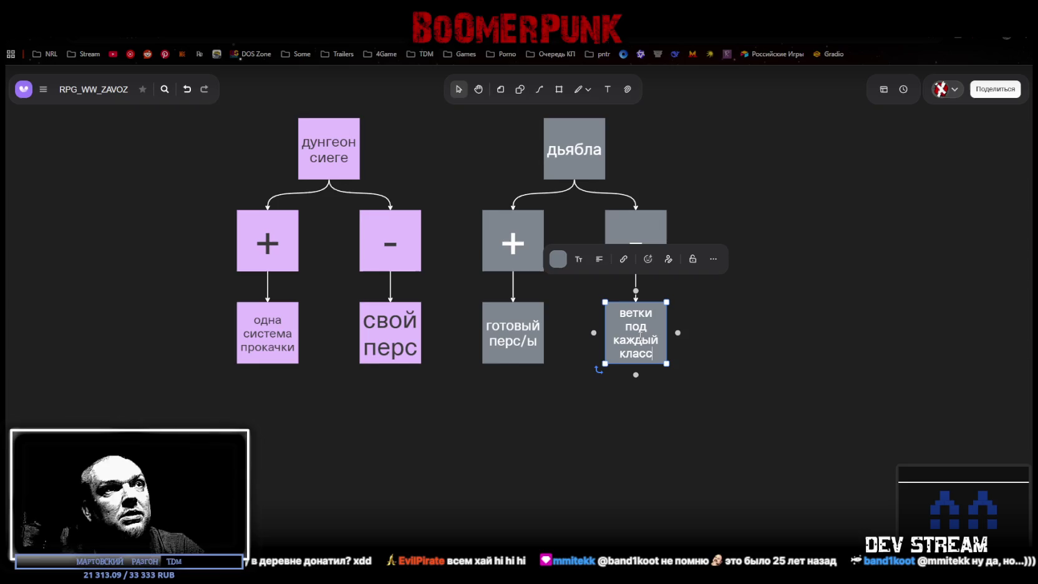
pyautogui.click(635, 313)
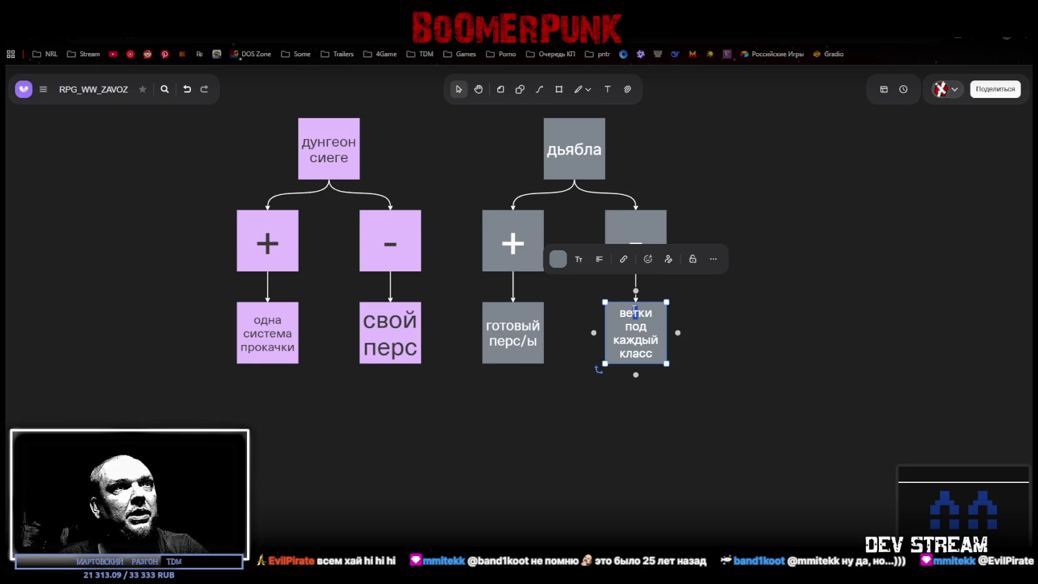
pyautogui.write('д')
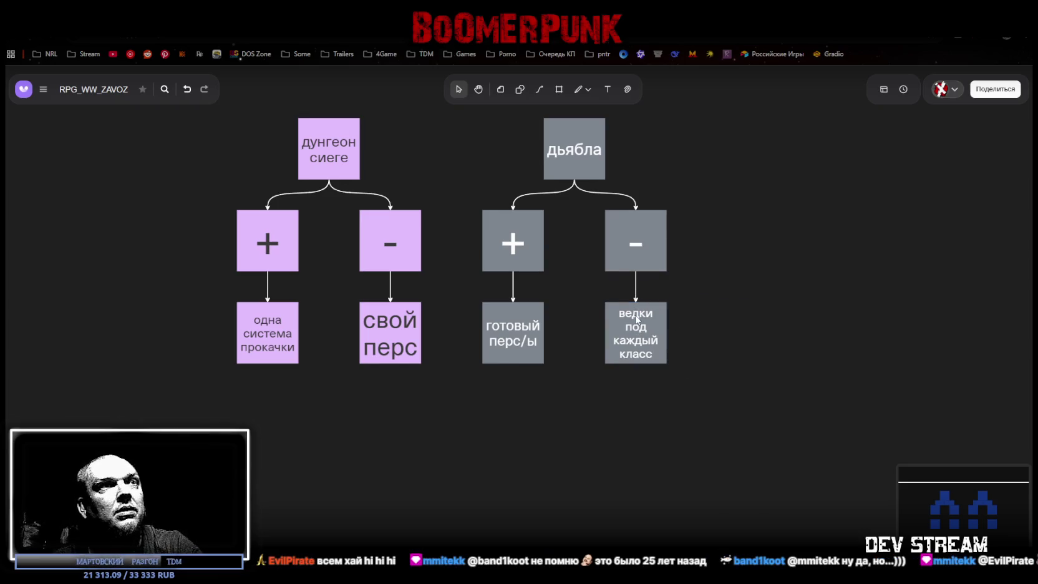
pyautogui.tripleClick(640, 315)
pyautogui.click(640, 315)
pyautogui.moveTo(637, 313); pyautogui.dragTo(632, 313)
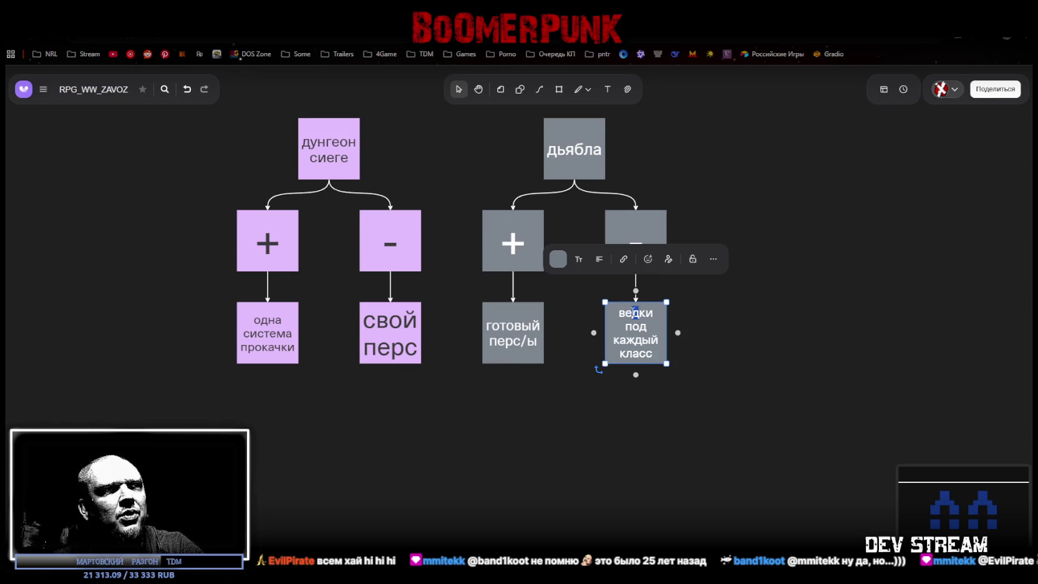
pyautogui.write('т')
pyautogui.click(790, 359)
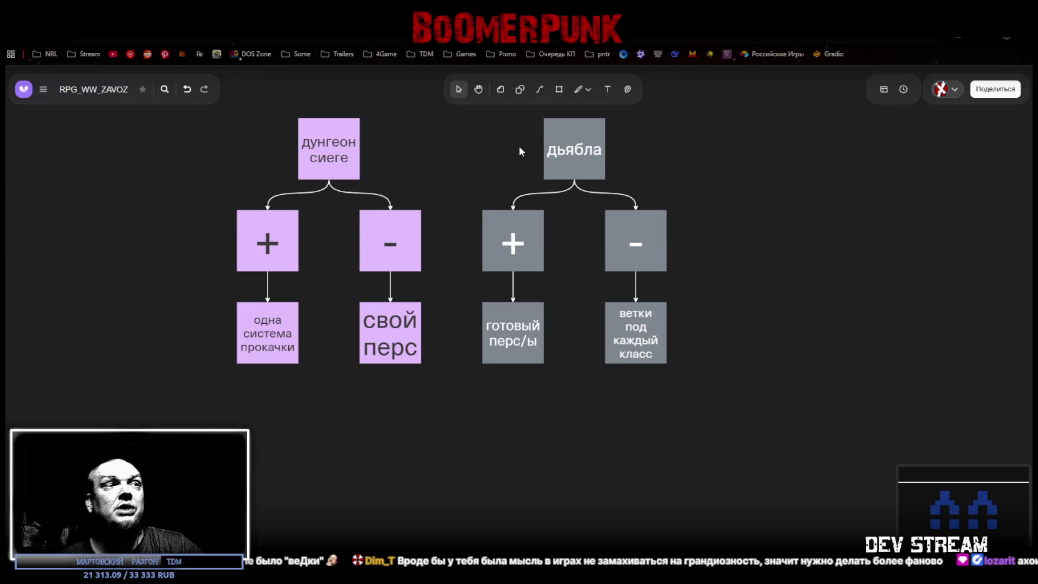
# Step: Branch a new grey note off 'готовый перс/ы' and write 'пул оружия под перса' in it
pyautogui.click(517, 339)
pyautogui.click(514, 378)
pyautogui.doubleClick(517, 430)
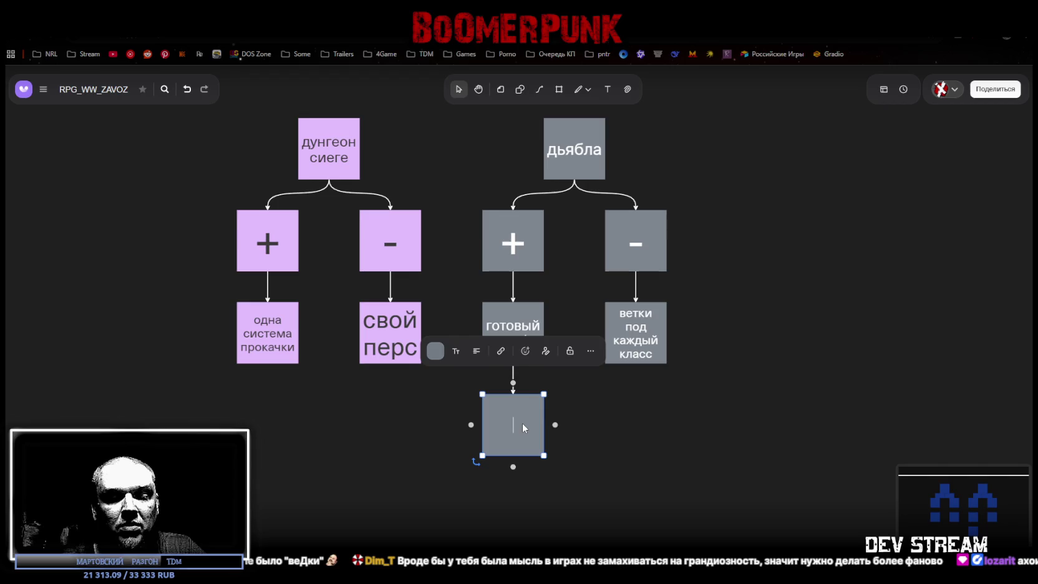
pyautogui.write('пул оруж')
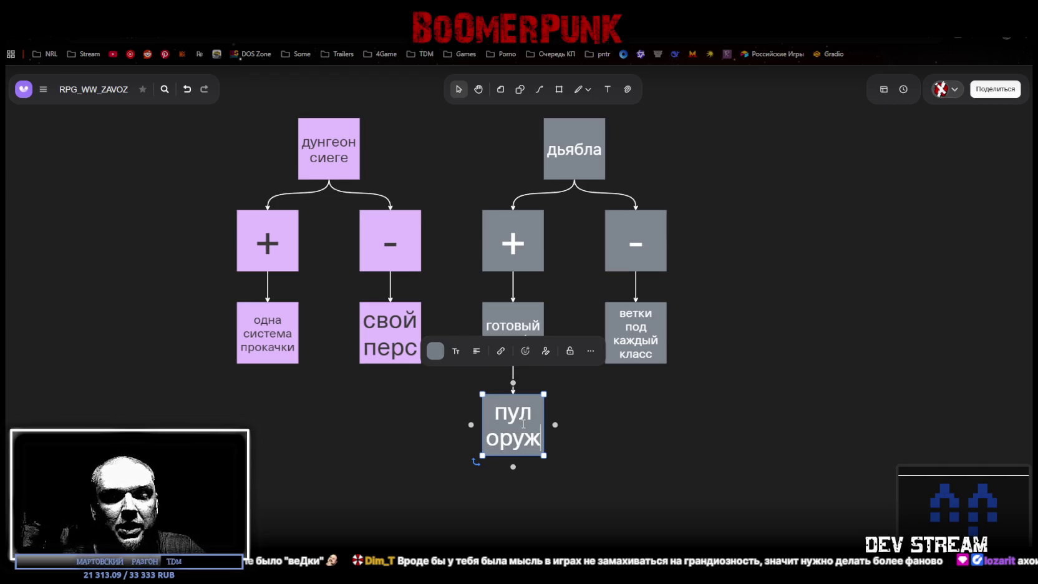
pyautogui.write('ия под перс')
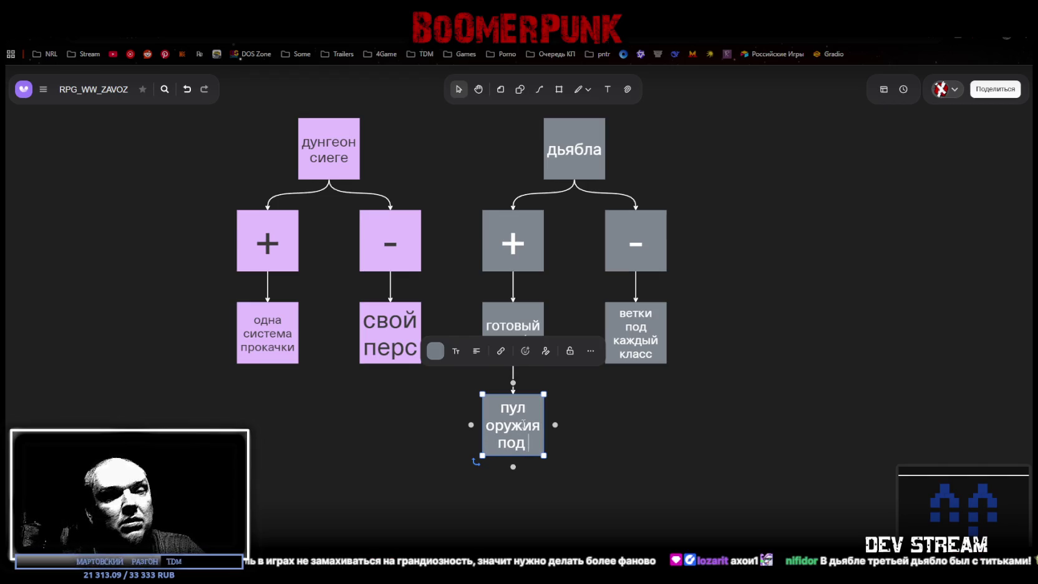
pyautogui.write('а')
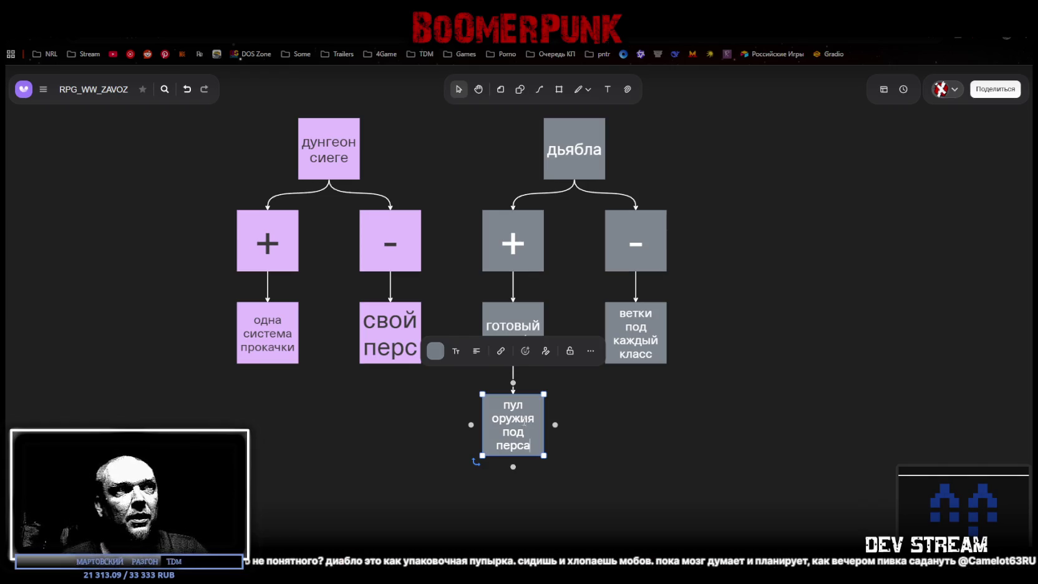
pyautogui.click(387, 426)
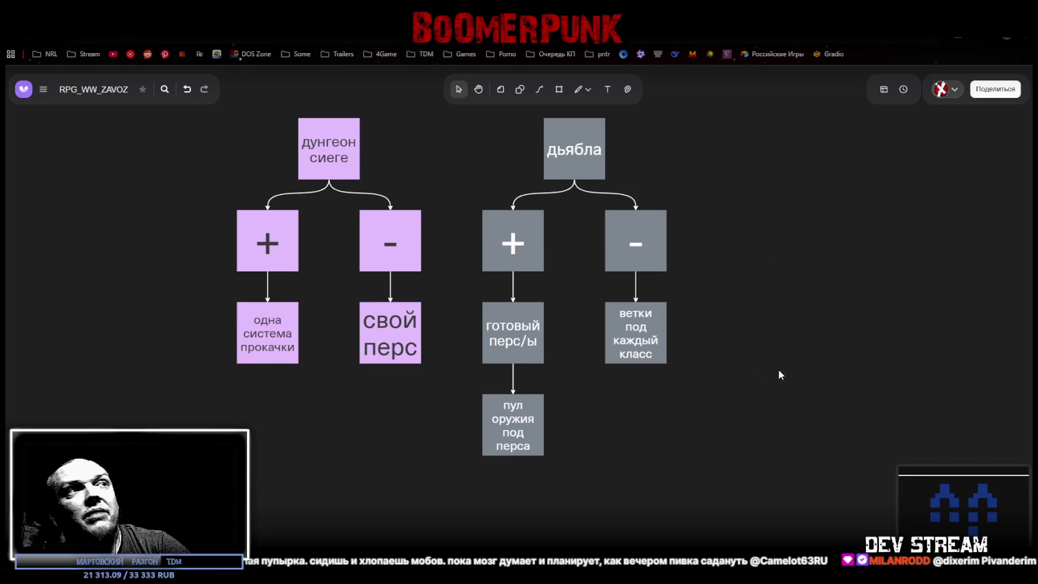
# Step: Duplicate the Dungeon Siege tree and retitle the copy 'твинсан'
pyautogui.moveTo(198, 429)
pyautogui.mouseDown()
pyautogui.moveTo(405, 156)
pyautogui.moveTo(87, 169)
pyautogui.moveTo(275, 228)
pyautogui.moveTo(256, 209)
pyautogui.moveTo(270, 208)
pyautogui.moveTo(256, 207)
pyautogui.mouseUp()
pyautogui.hotkey('ctrl', 'd')
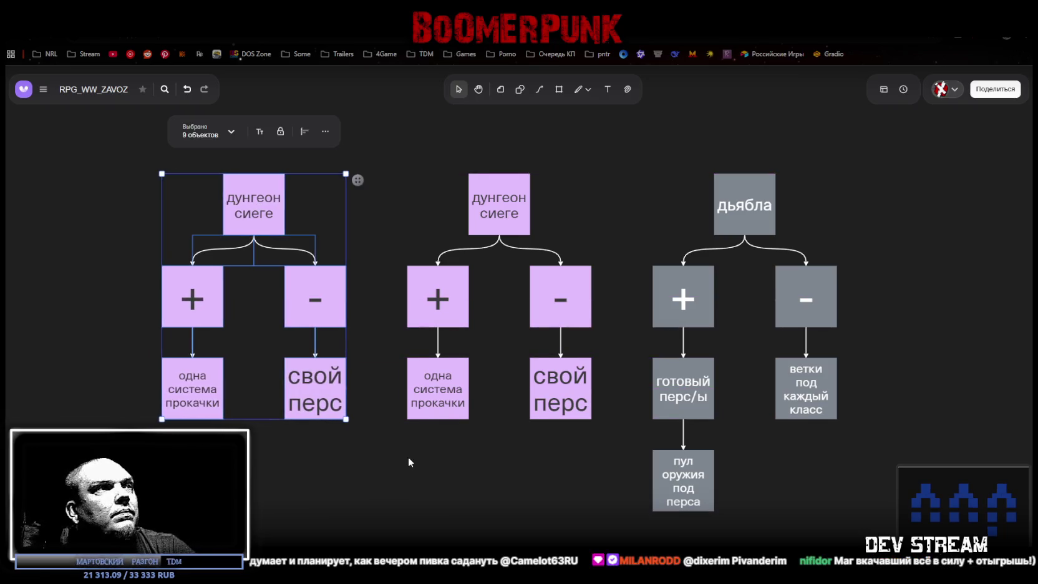
pyautogui.click(252, 200)
pyautogui.doubleClick(252, 204)
pyautogui.write('n')
pyautogui.write('ty')
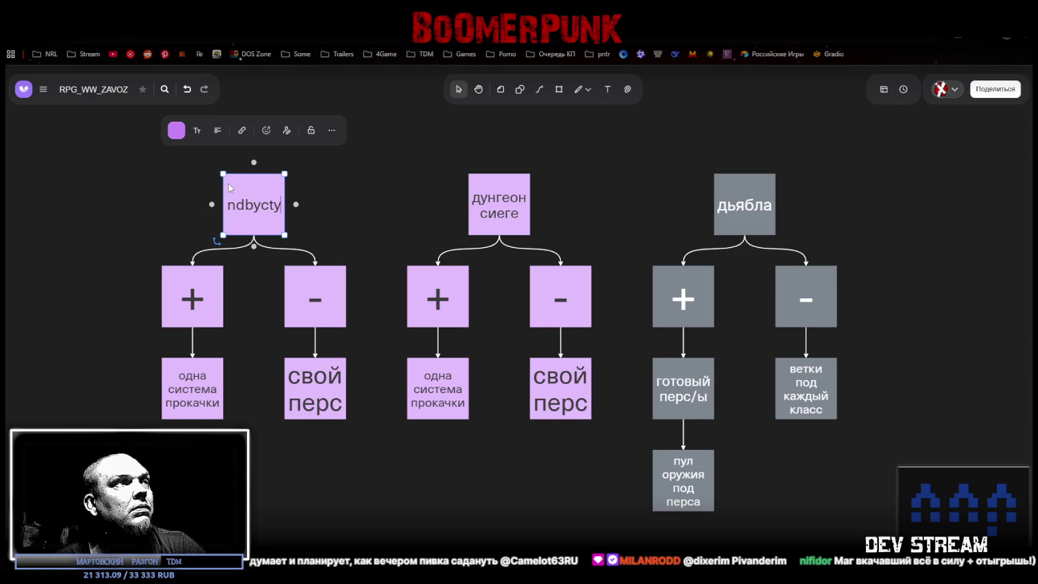
pyautogui.hotkey('ctrl', 'a')
pyautogui.write('твинсан')
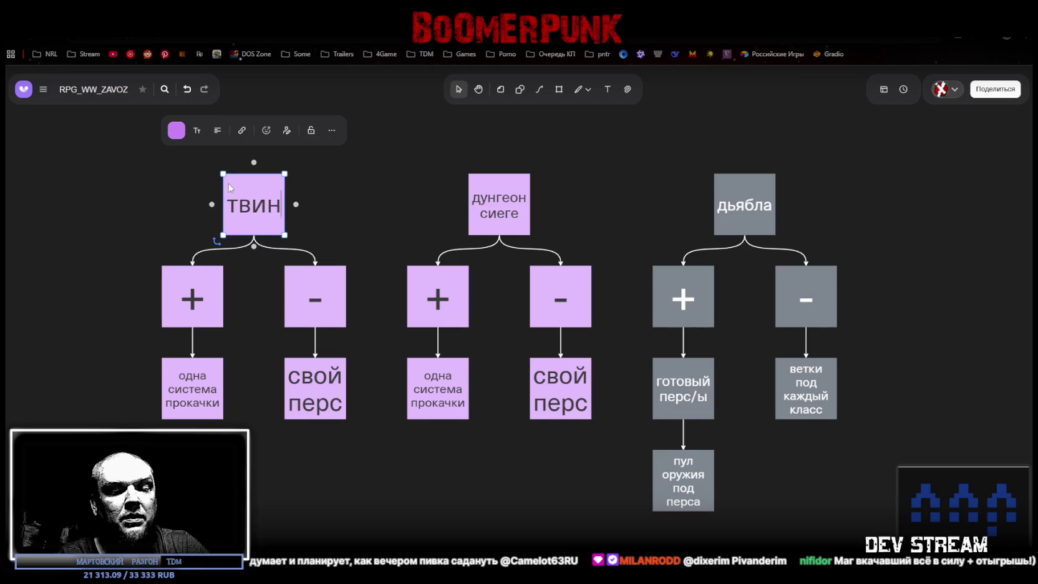
# Step: Filter the твинсан tree selection to its notes and set their fill to orange
pyautogui.moveTo(150, 219)
pyautogui.mouseDown()
pyautogui.moveTo(214, 313)
pyautogui.moveTo(321, 424)
pyautogui.mouseUp()
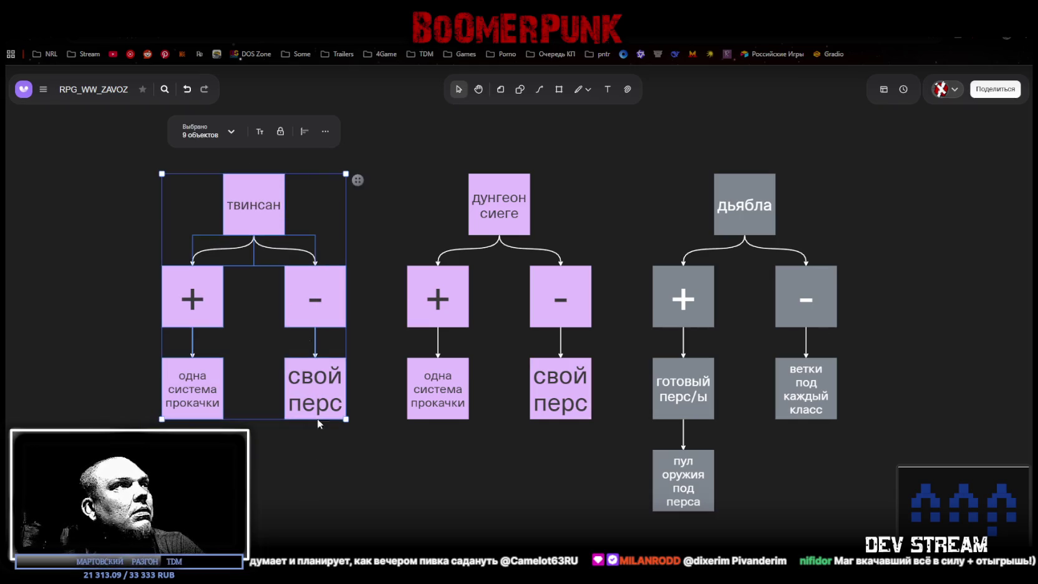
pyautogui.click(232, 132)
pyautogui.click(212, 167)
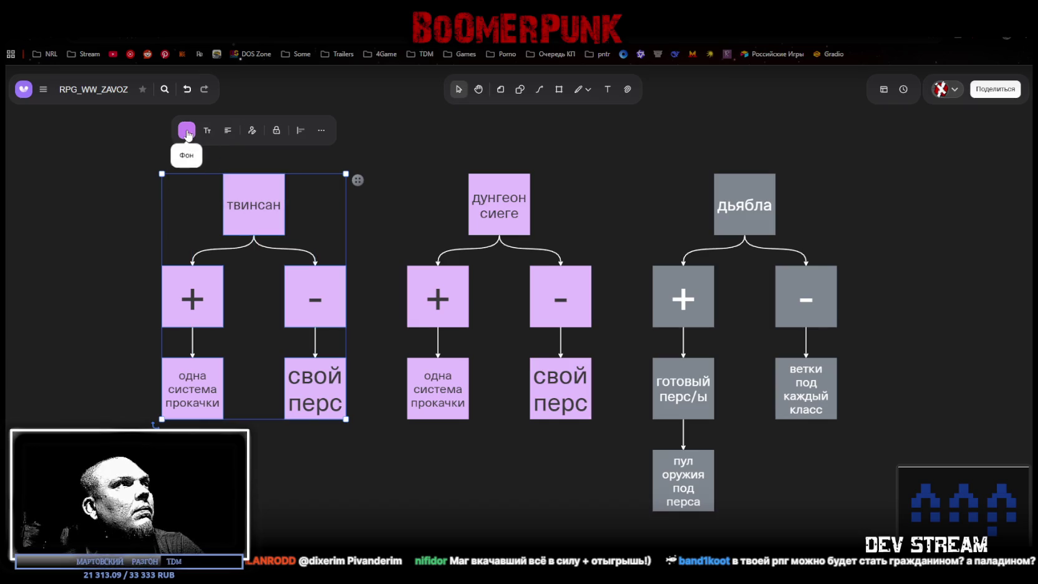
pyautogui.click(188, 134)
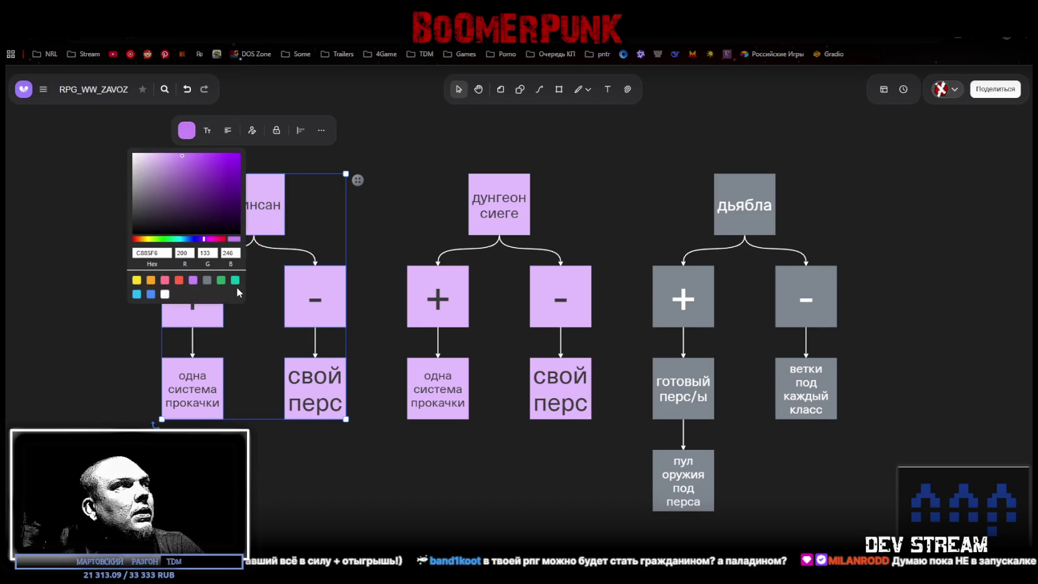
pyautogui.click(151, 280)
pyautogui.click(202, 329)
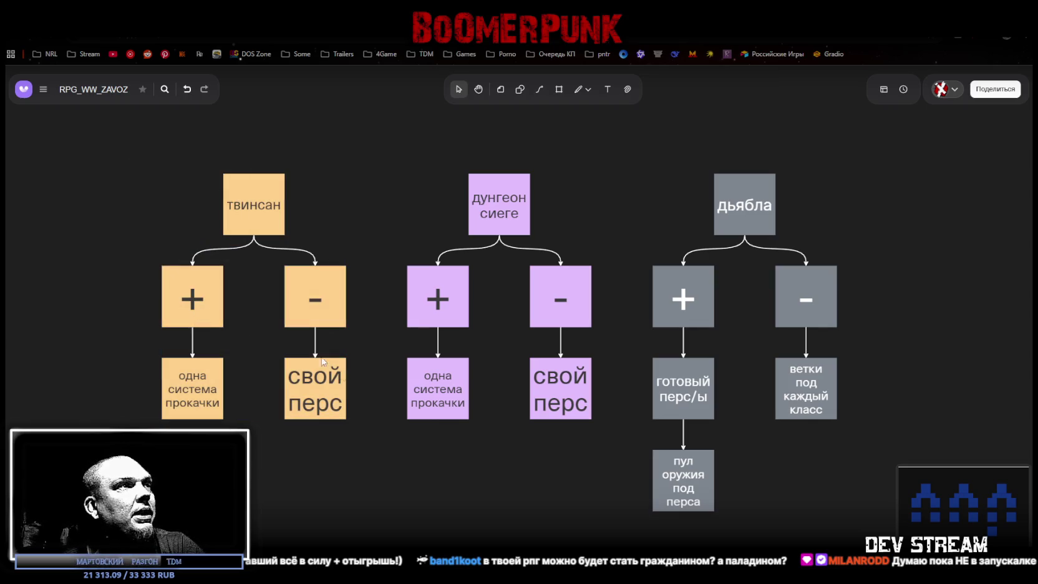
# Step: Replace the 'свой перс' note text with '1 перс'
pyautogui.click(317, 403)
pyautogui.hotkey('ctrl', 'a')
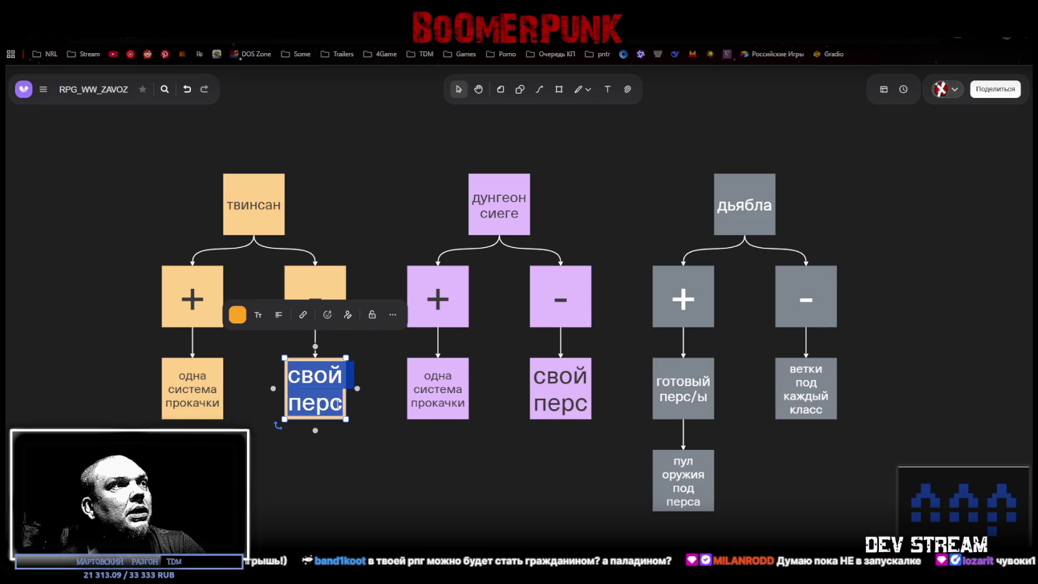
pyautogui.write('1 перс')
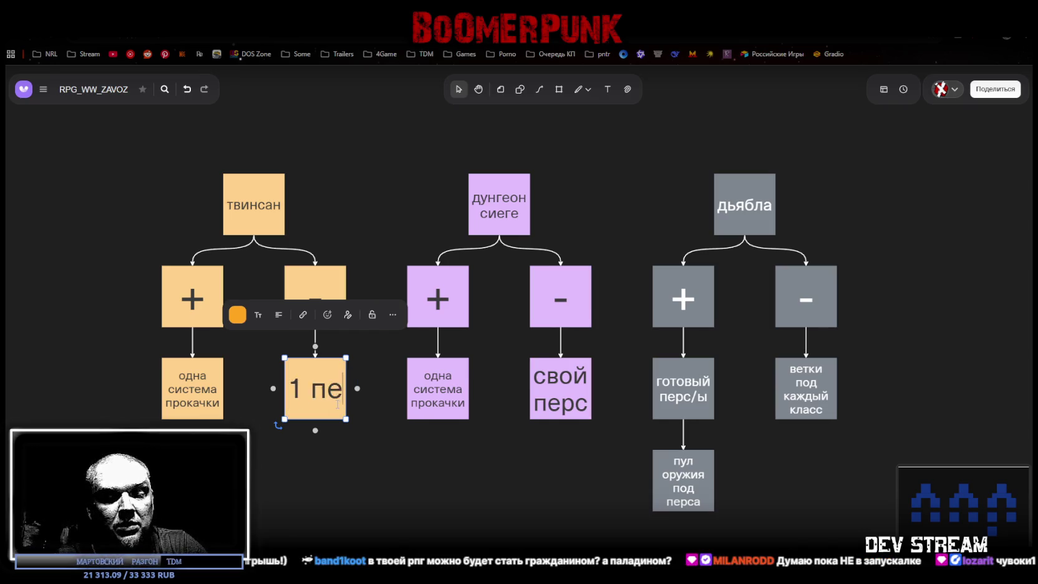
pyautogui.click(188, 402)
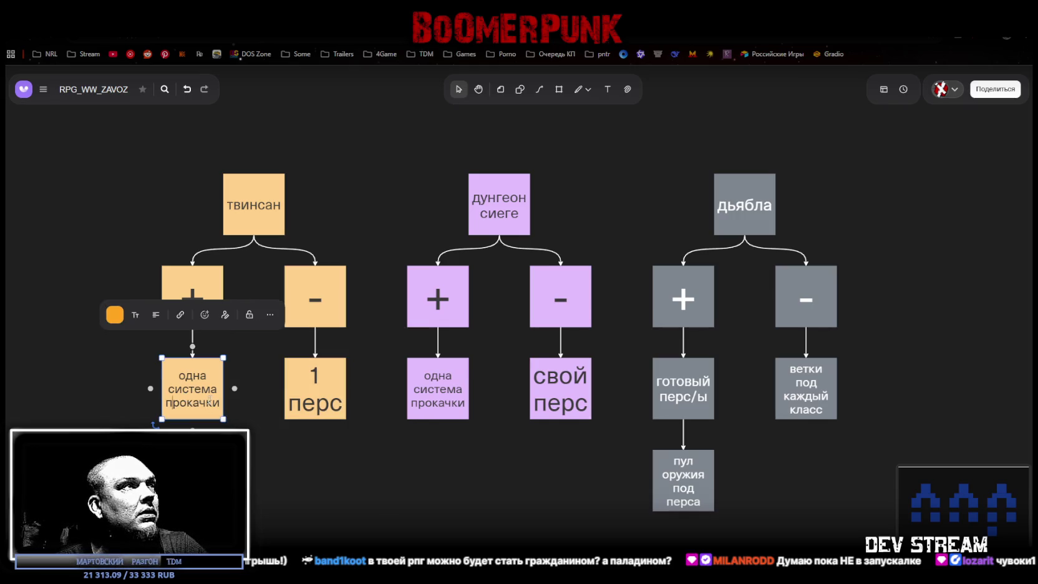
pyautogui.click(247, 397)
pyautogui.click(340, 396)
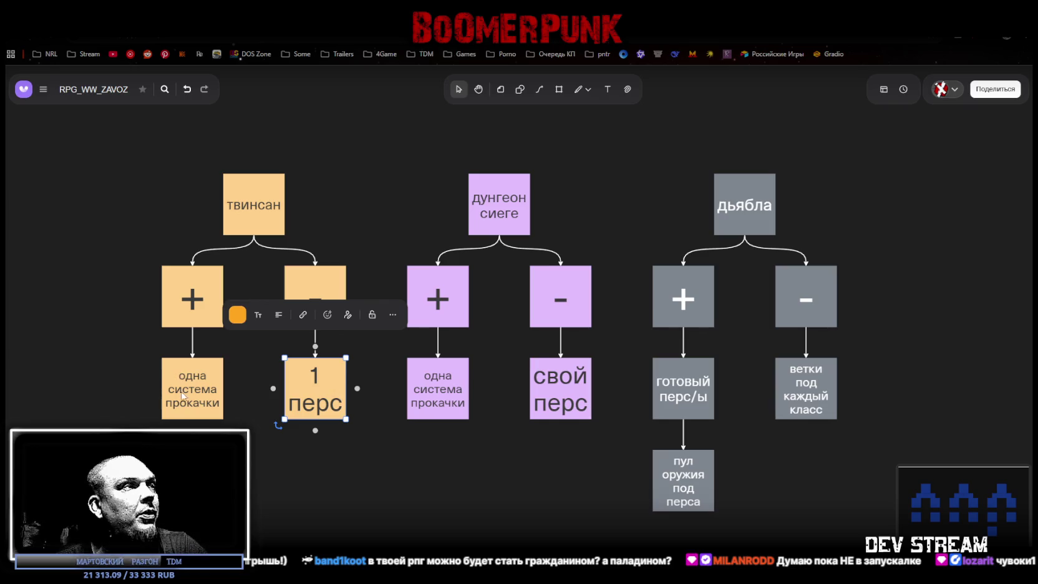
# Step: Copy '1 перс' over the 'одна система прокачки' note's text
pyautogui.doubleClick(318, 394)
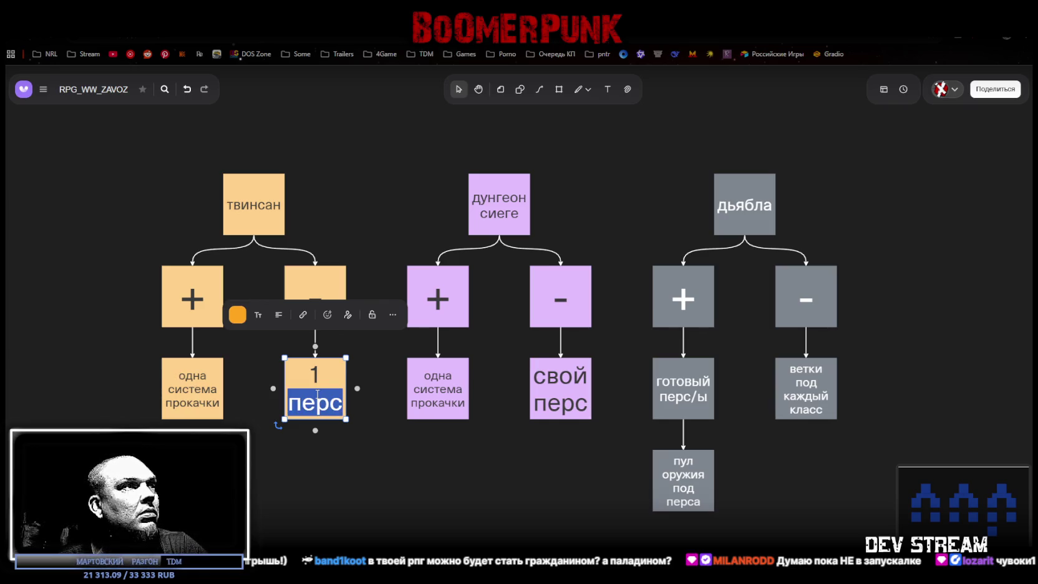
pyautogui.hotkey('ctrl', 'a')
pyautogui.hotkey('ctrl', 'c')
pyautogui.click(183, 396)
pyautogui.doubleClick(182, 397)
pyautogui.hotkey('ctrl', 'v')
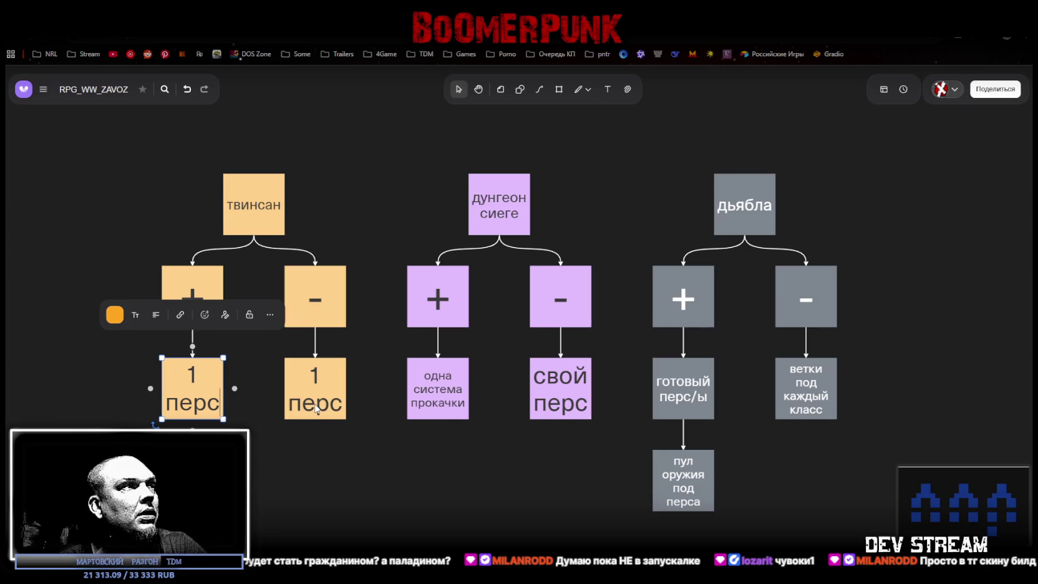
# Step: Rewrite the note under the minus box as '1 ветка прокачки'
pyautogui.doubleClick(302, 404)
pyautogui.hotkey('ctrl', 'a')
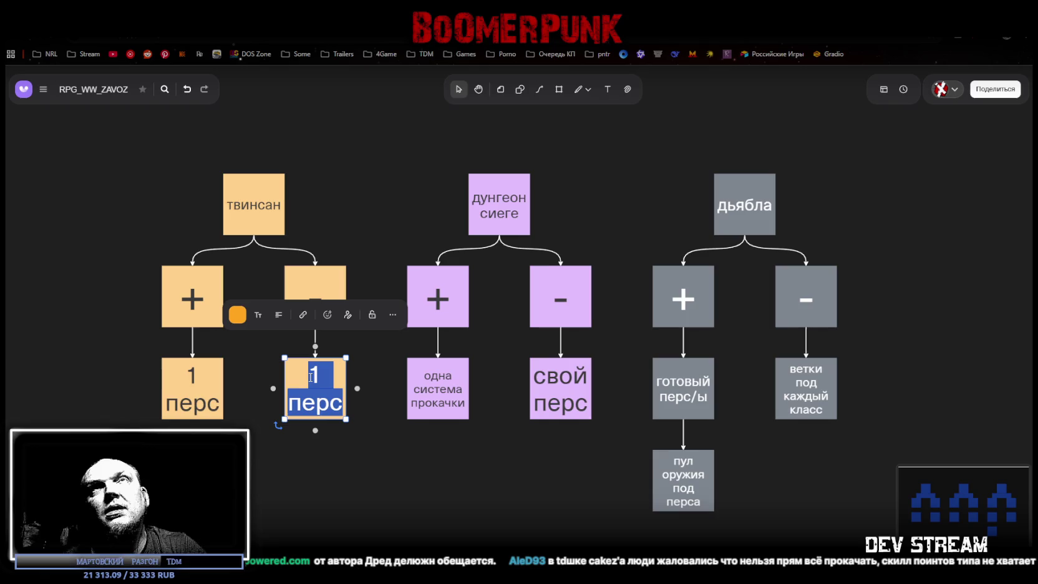
pyautogui.write('1 ветка прокачки')
pyautogui.click(368, 492)
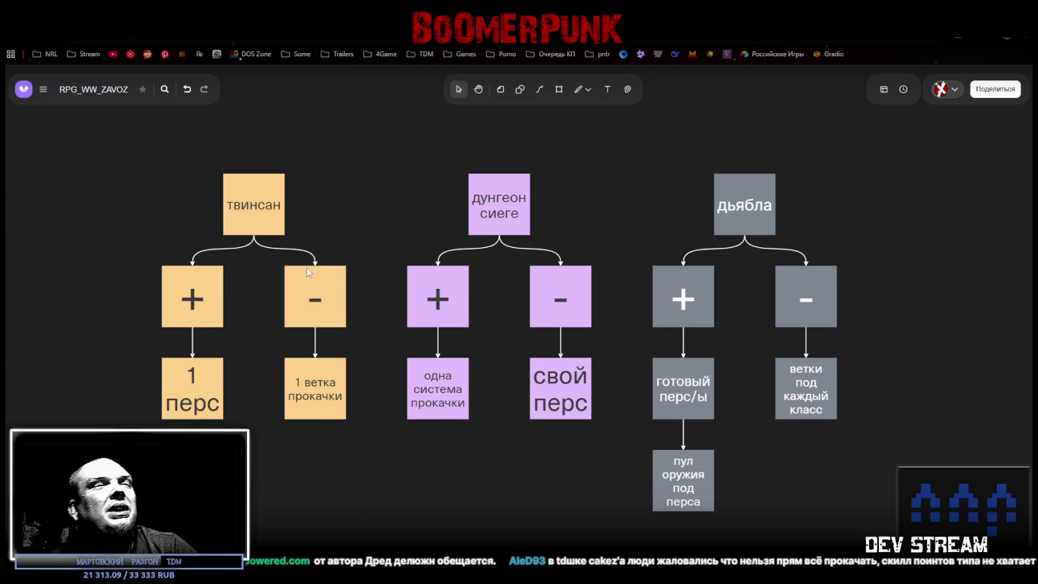
# Step: Delete the '1 ветка прокачки' note, leaving the minus branch empty
pyautogui.click(329, 346)
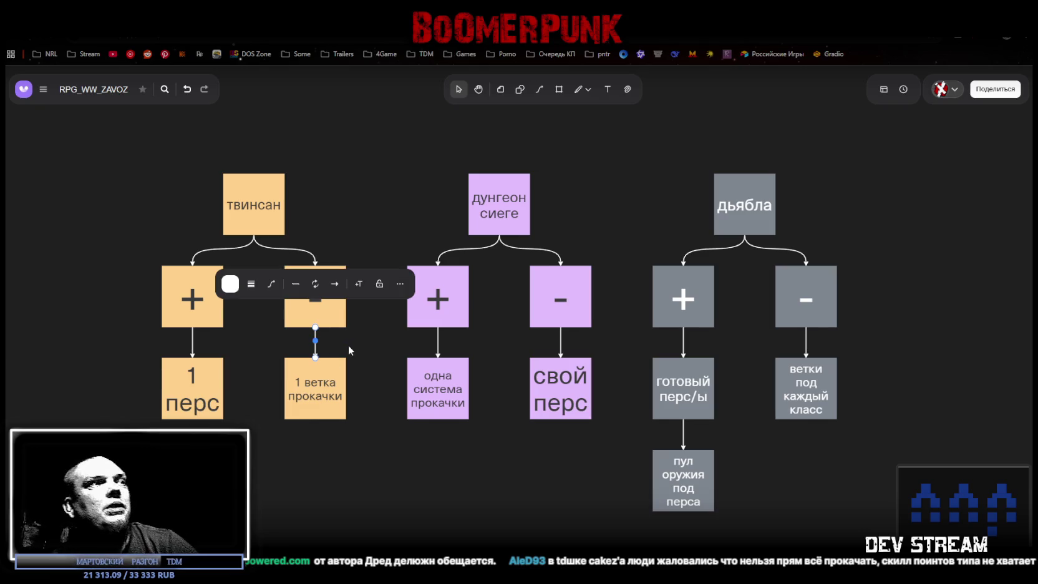
pyautogui.doubleClick(324, 384)
pyautogui.click(389, 452)
pyautogui.click(322, 380)
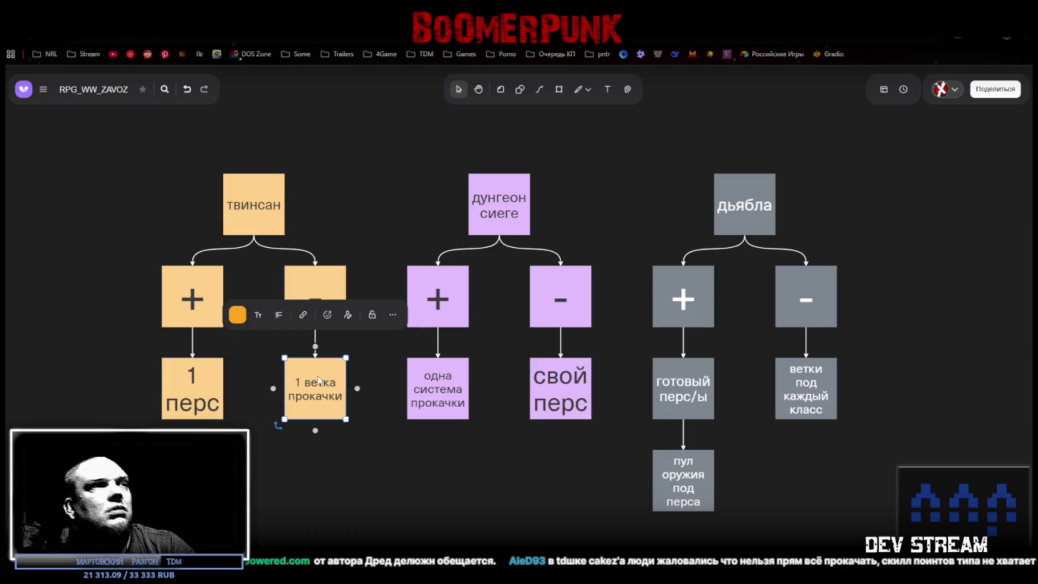
pyautogui.press('Delete')
pyautogui.click(199, 406)
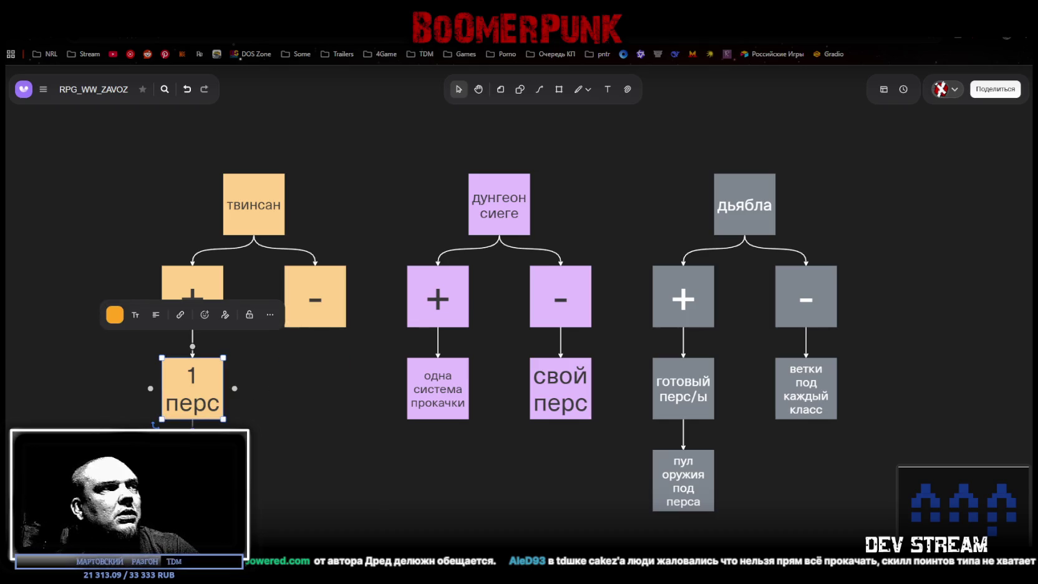
pyautogui.doubleClick(192, 388)
pyautogui.click(300, 479)
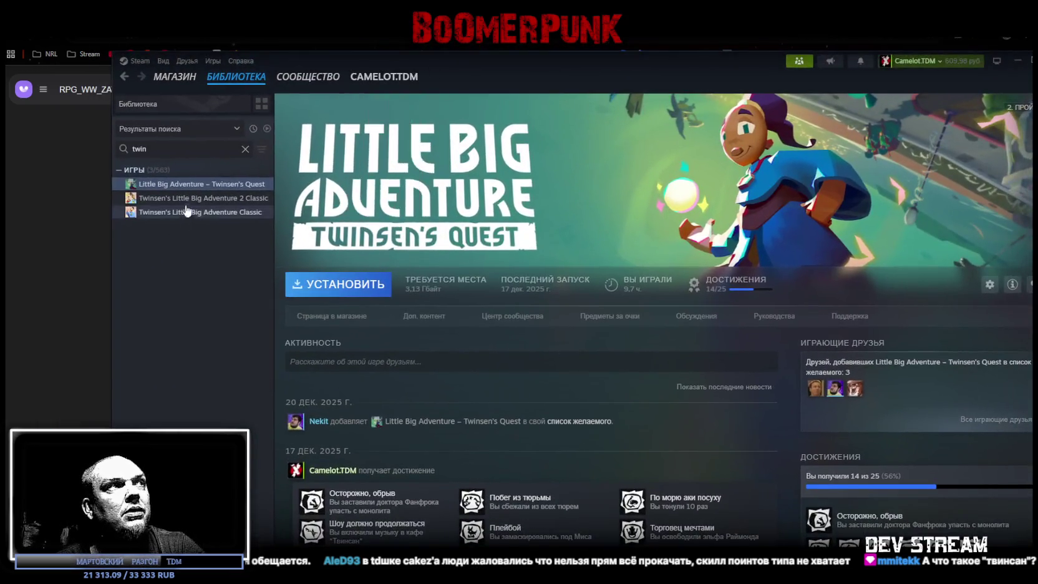
# Step: Browse the Twinsen's Little Big Adventure Classic pages, end on Twinsen's Quest, then close Steam
pyautogui.click(181, 199)
pyautogui.click(184, 213)
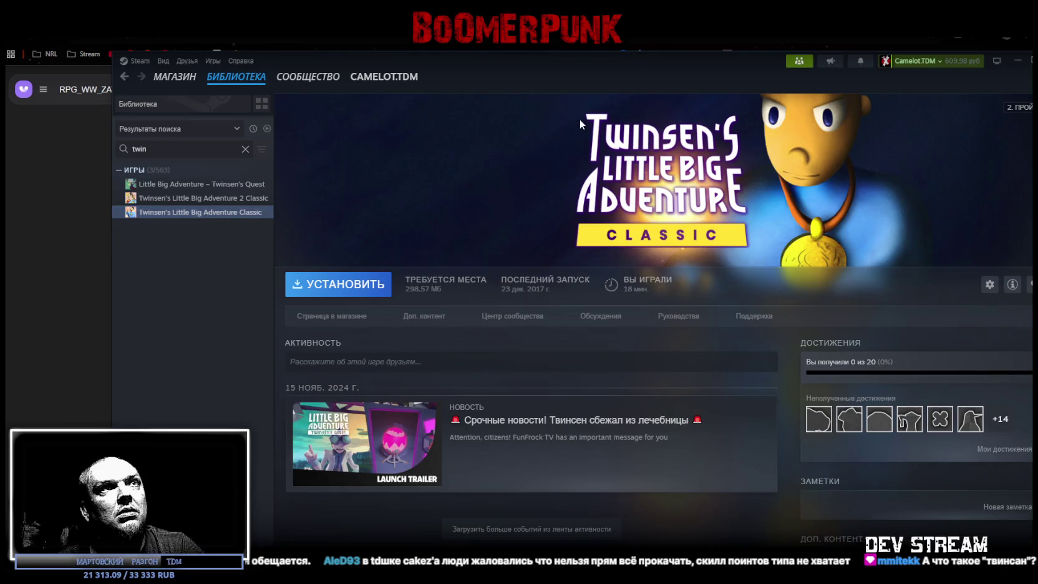
pyautogui.click(205, 197)
pyautogui.click(205, 184)
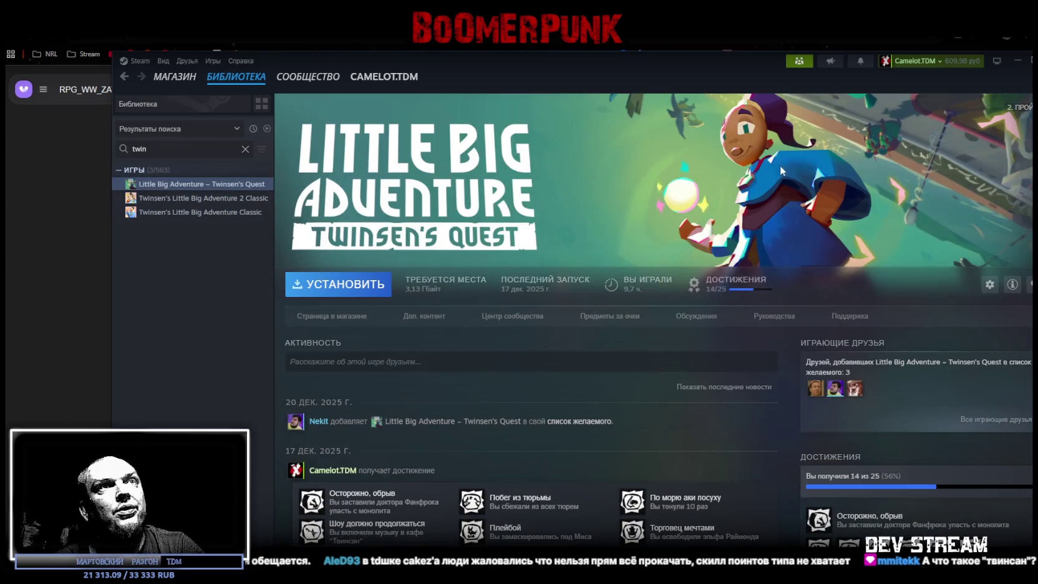
pyautogui.hotkey('alt', 'F4')
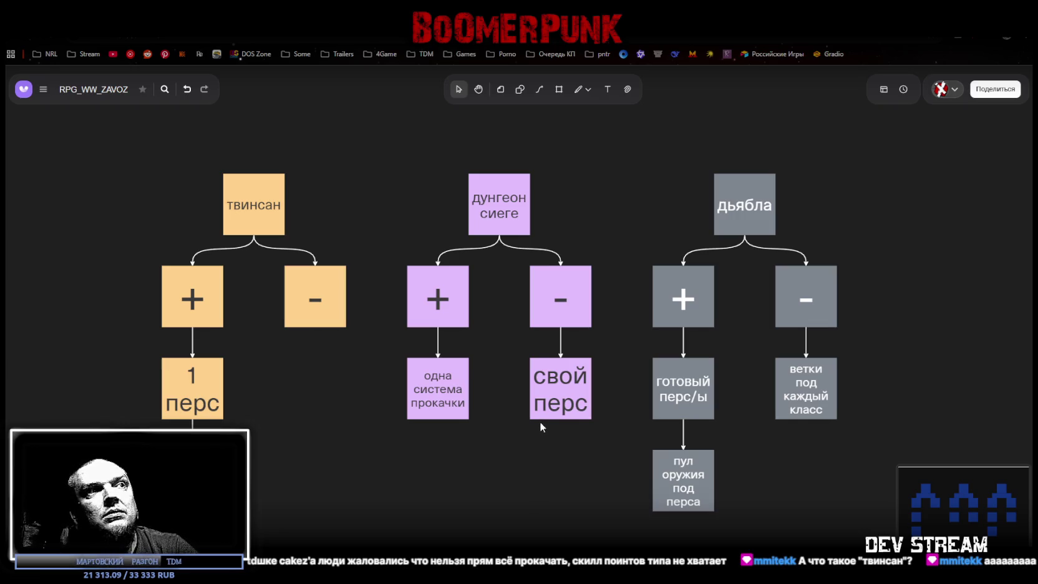
# Step: Add a linked child note 'куча пух и лута' below the 'свой перс' note
pyautogui.click(444, 396)
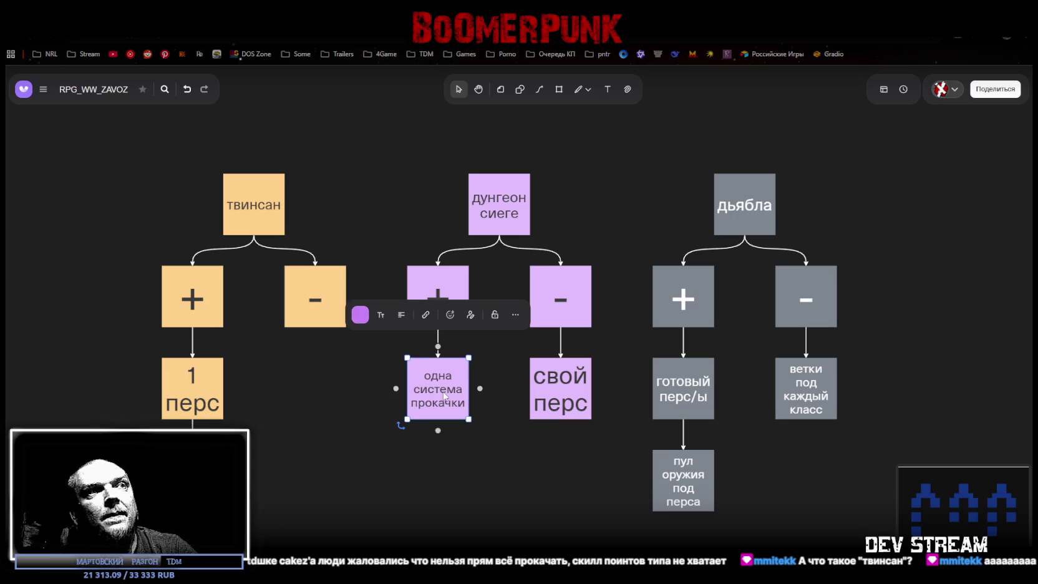
pyautogui.click(584, 400)
pyautogui.click(459, 400)
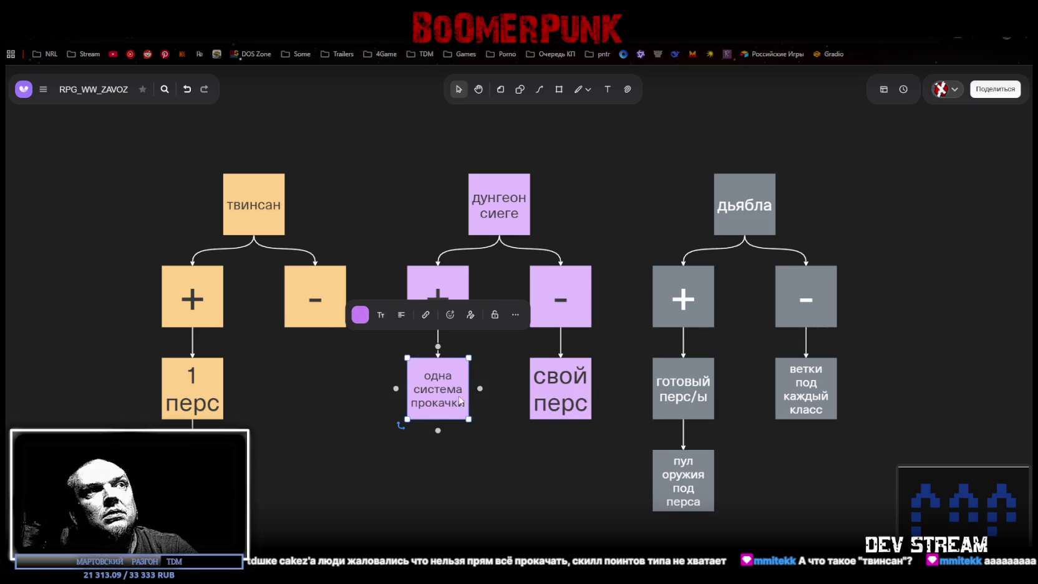
pyautogui.click(585, 399)
pyautogui.click(561, 432)
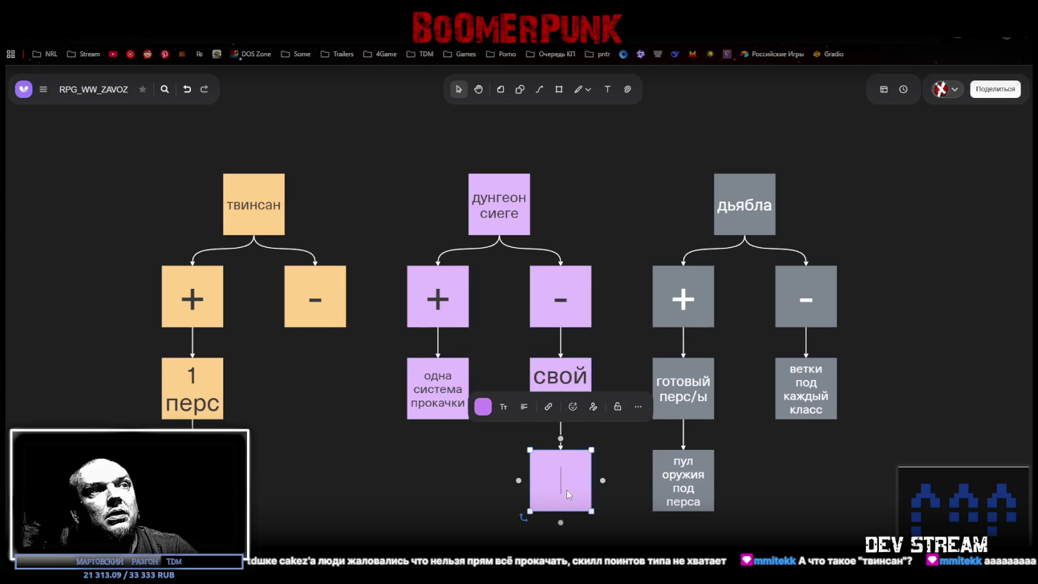
pyautogui.write('vyjuj jhe;')
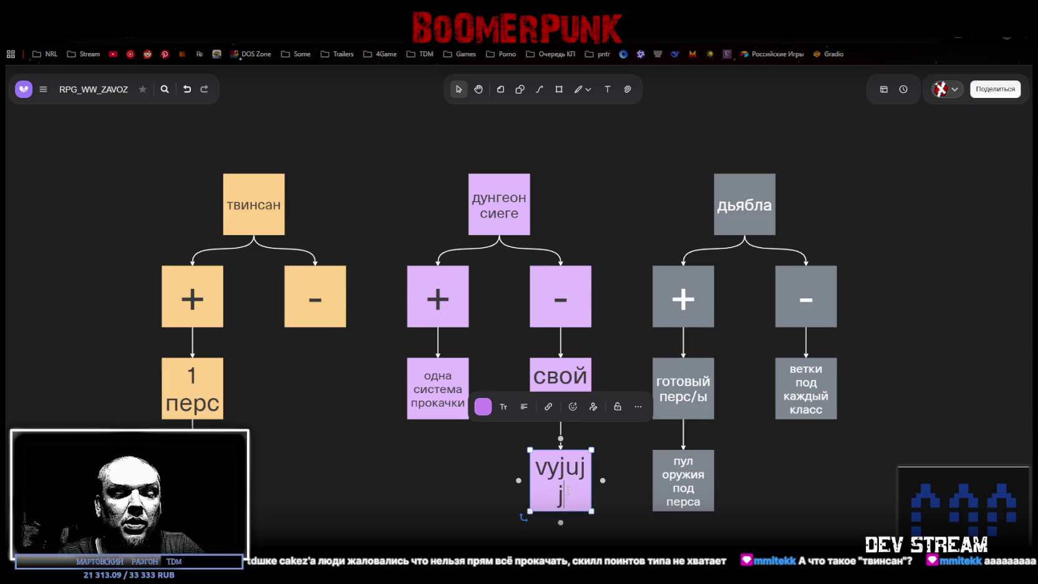
pyautogui.press('BackSpace')
pyautogui.press('BackSpace')
pyautogui.press('BackSpace')
pyautogui.hotkey('ctrl', 'a')
pyautogui.write('ку')
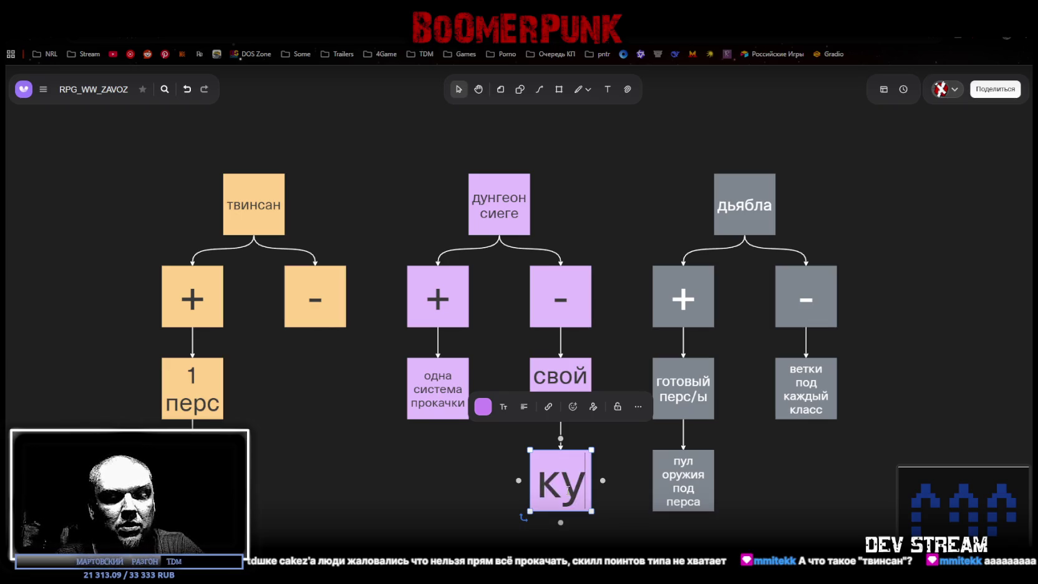
pyautogui.write('ча пух и')
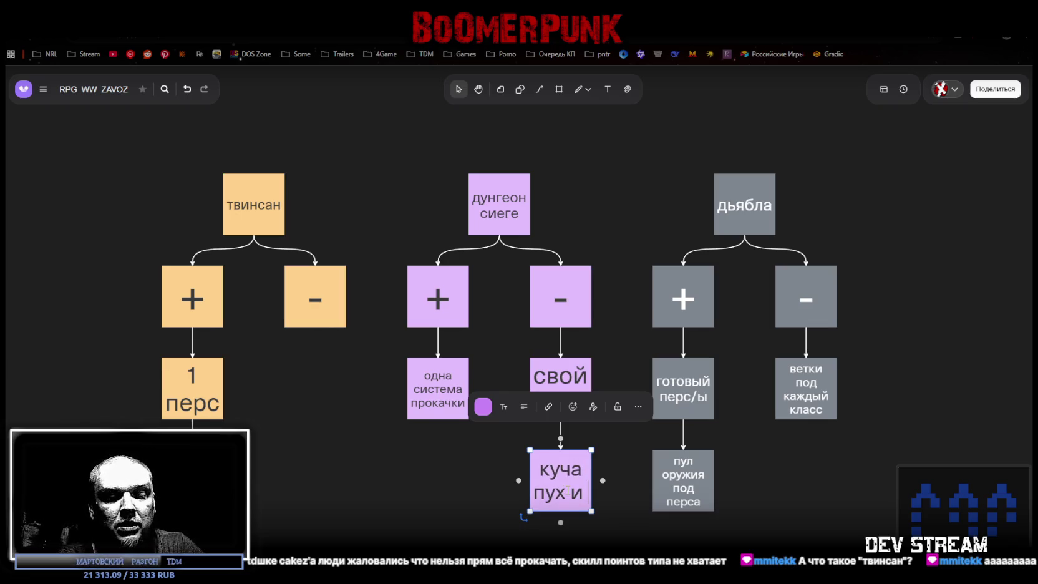
pyautogui.write(' лута')
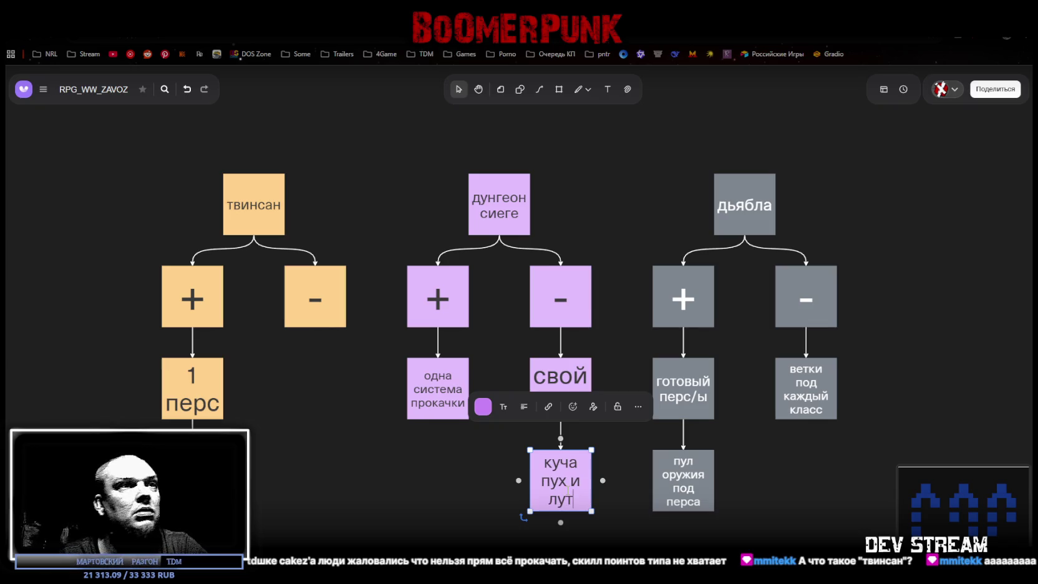
pyautogui.press('Escape')
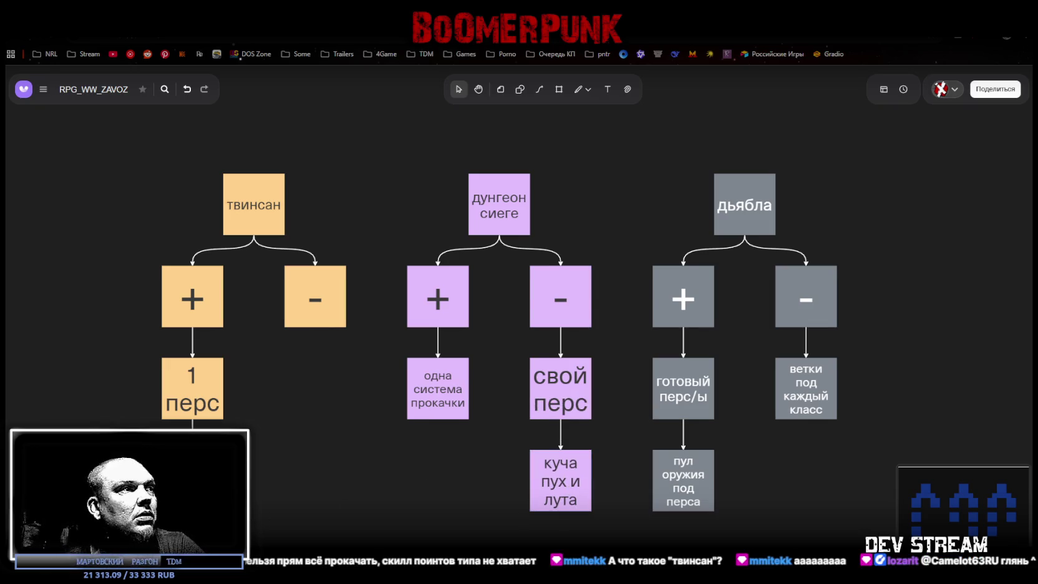
# Step: Check the '1 ветка' note under '1 перс', then switch to the Entropy store page
pyautogui.scroll(-1, 202, 425)
pyautogui.click(201, 423)
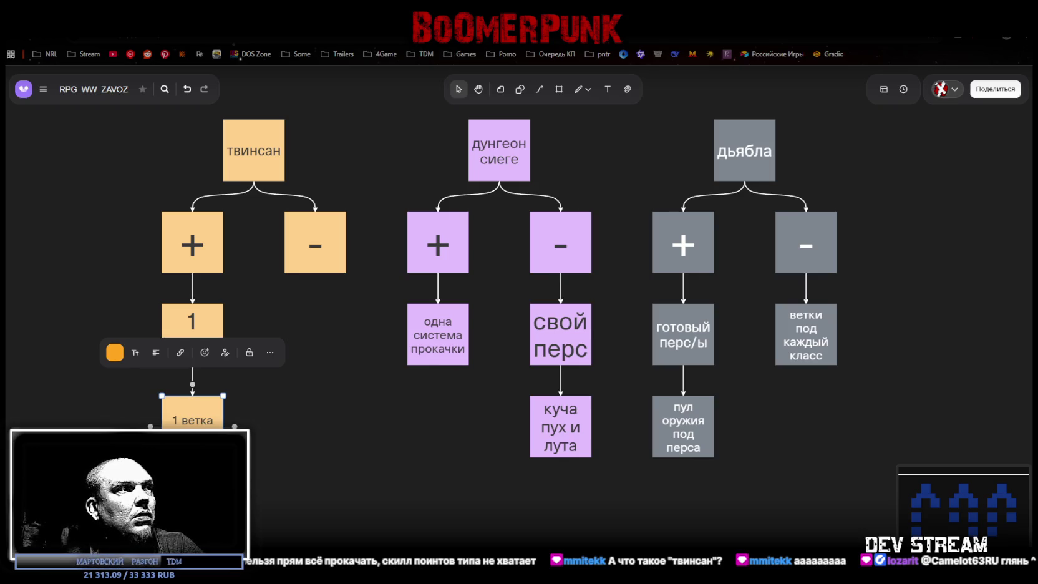
pyautogui.press('Return')
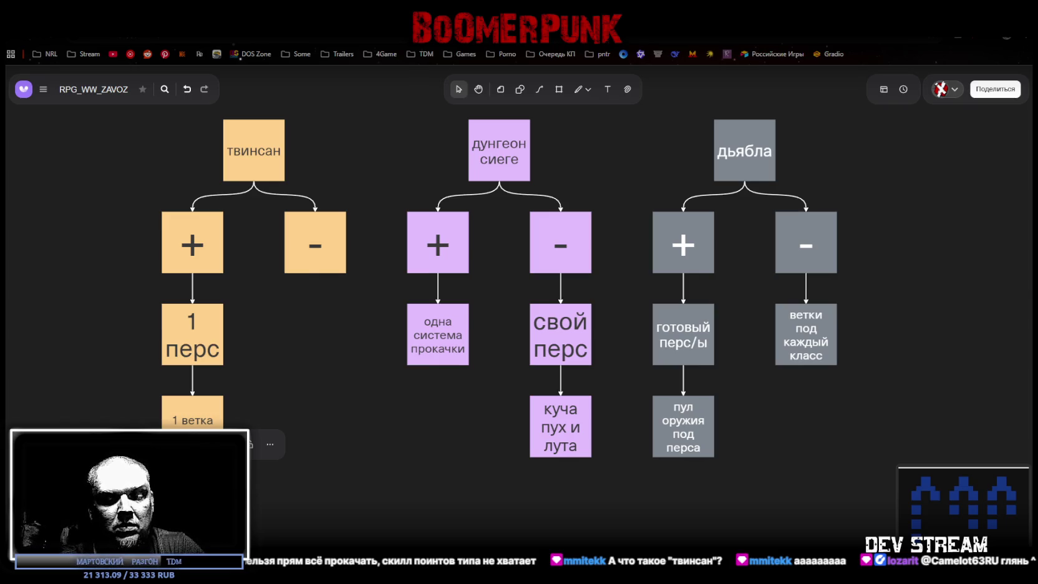
pyautogui.scroll(-1, 519, 281)
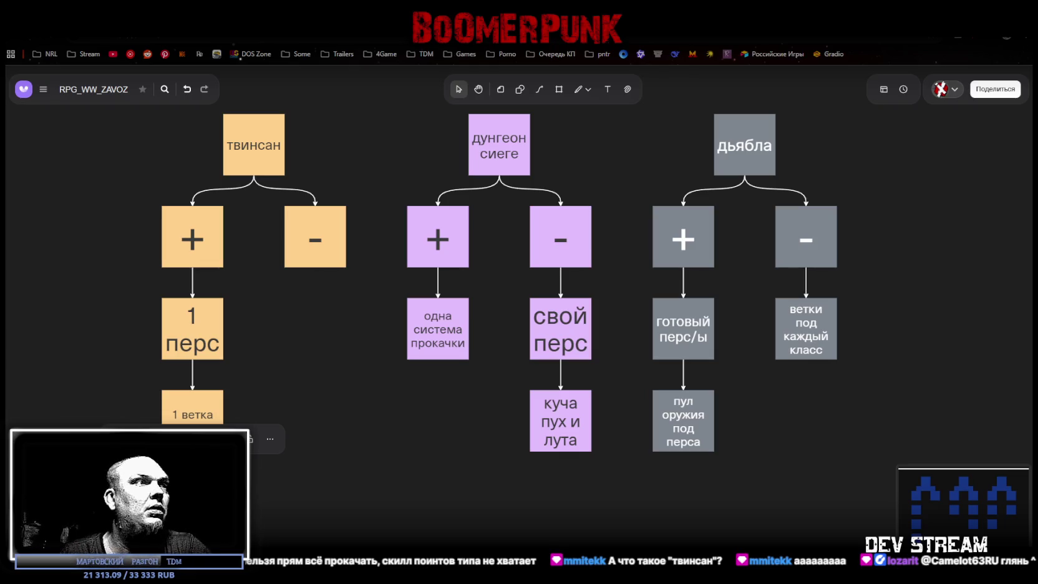
pyautogui.click(347, 501)
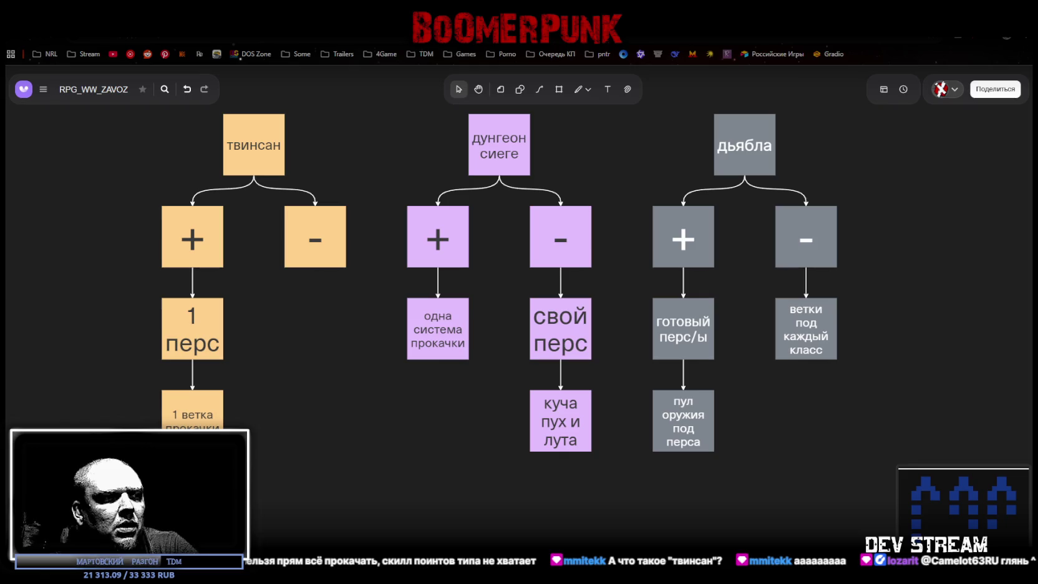
pyautogui.hotkey('alt', 'Tab')
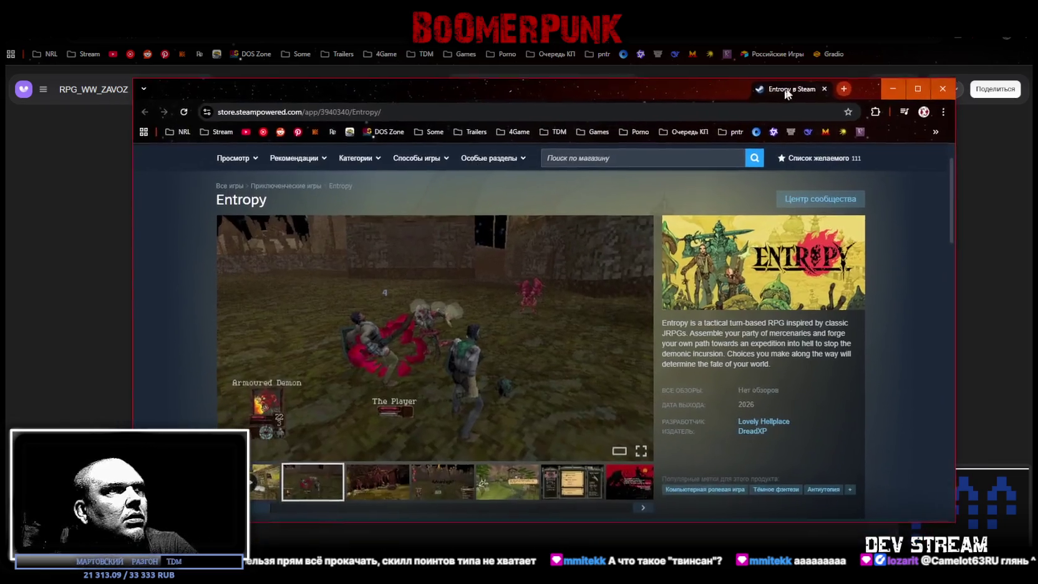
# Step: Play the Entropy trailer in a maximized browser, watch it fullscreen, then exit fullscreen
pyautogui.click(260, 482)
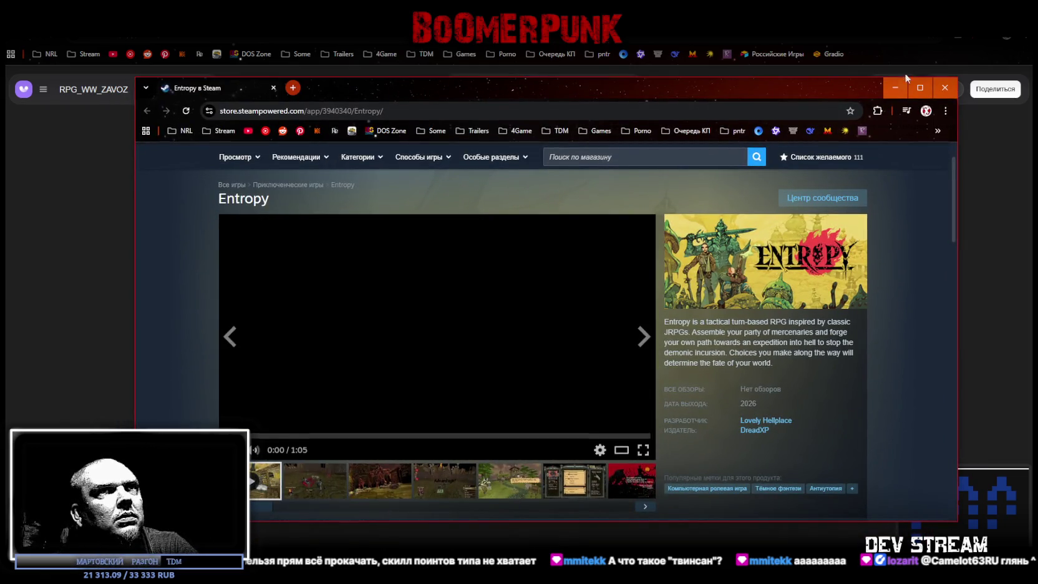
pyautogui.click(917, 87)
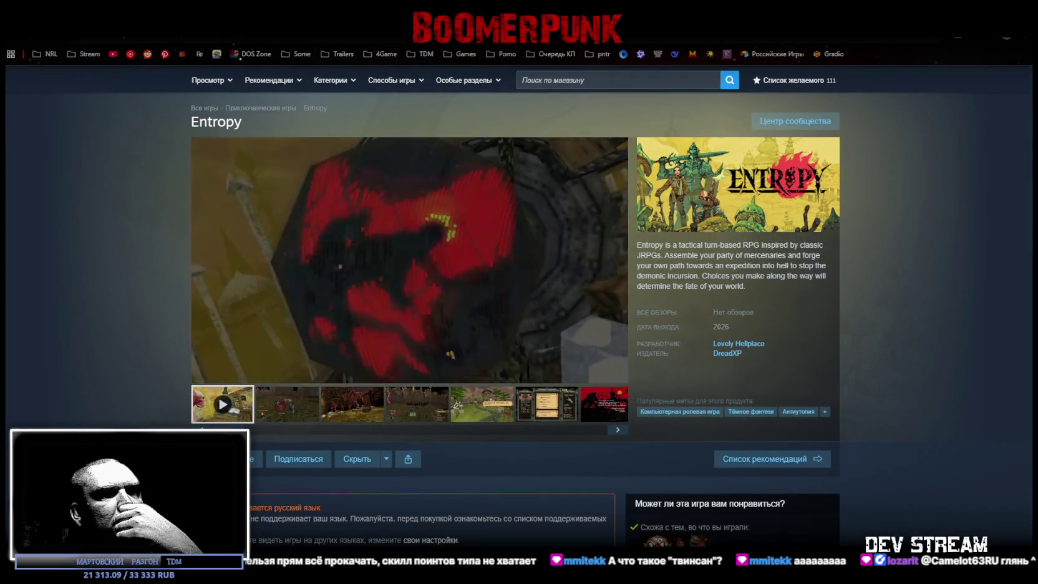
pyautogui.click(615, 373)
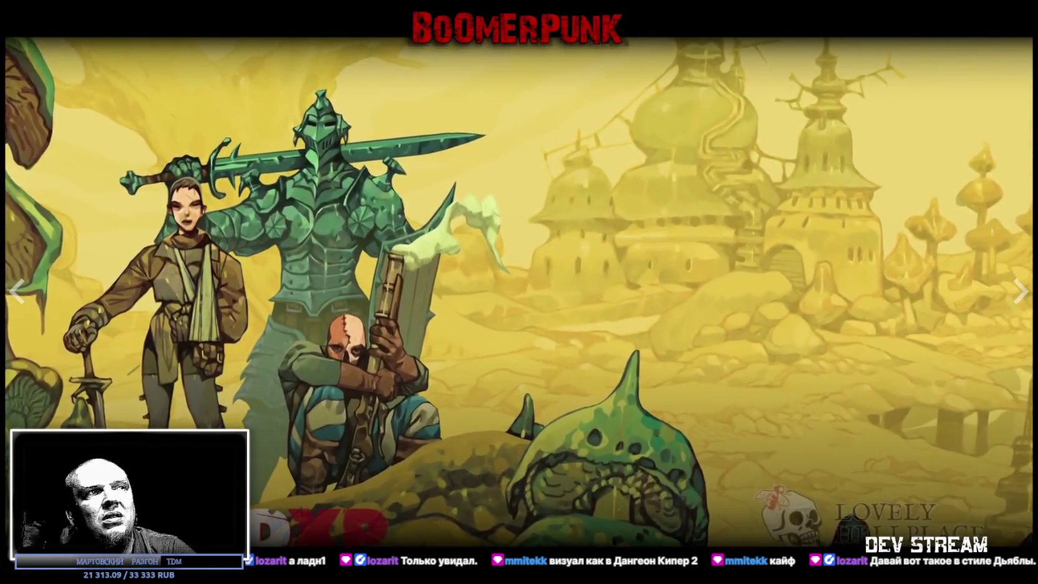
pyautogui.press('Escape')
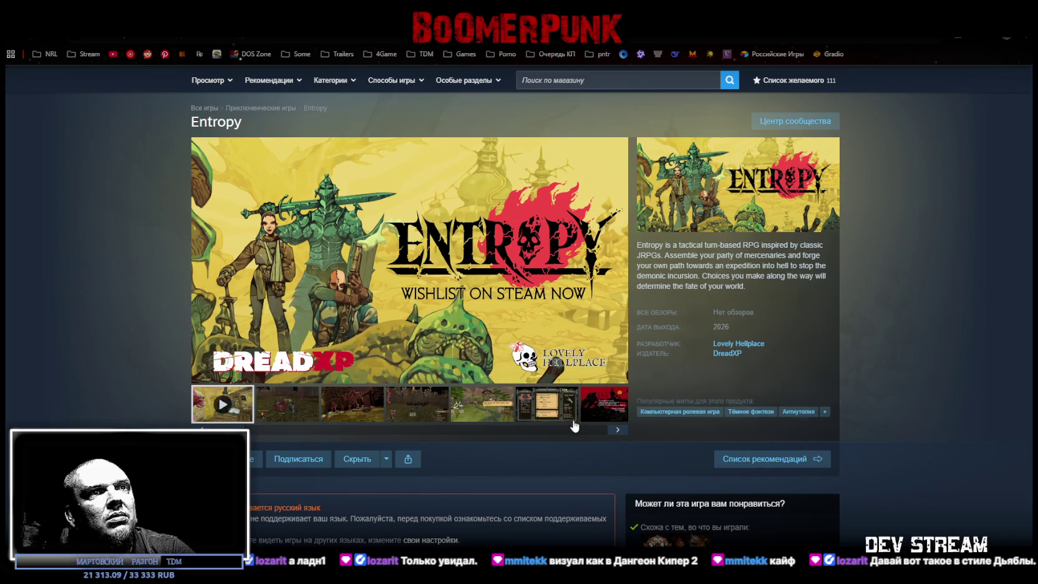
# Step: Scroll through the Entropy page, jump the trailer to about 0:42 and pause it
pyautogui.scroll(-5, 570, 424)
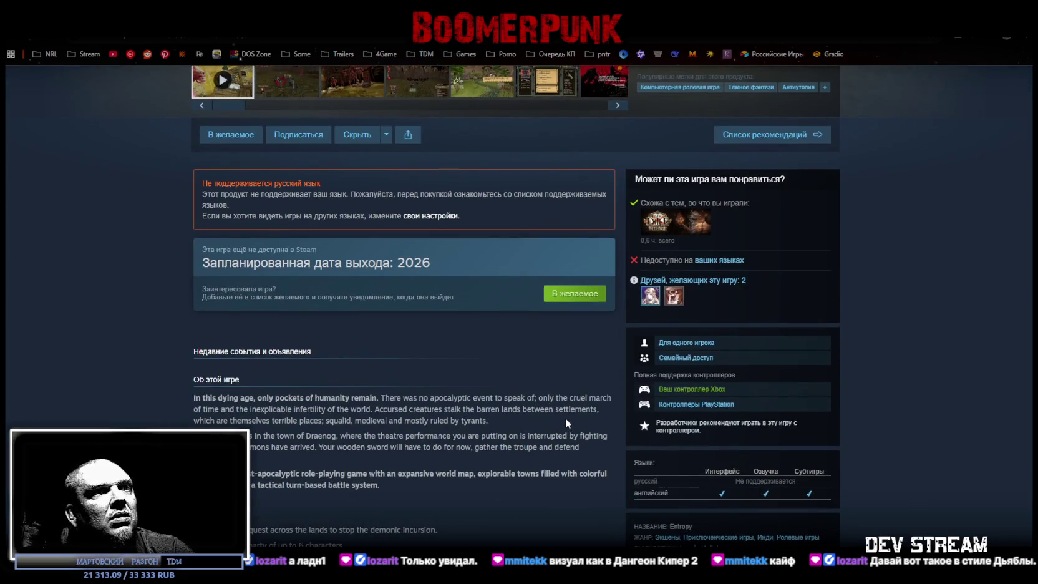
pyautogui.scroll(-5, 566, 419)
pyautogui.scroll(10, 557, 415)
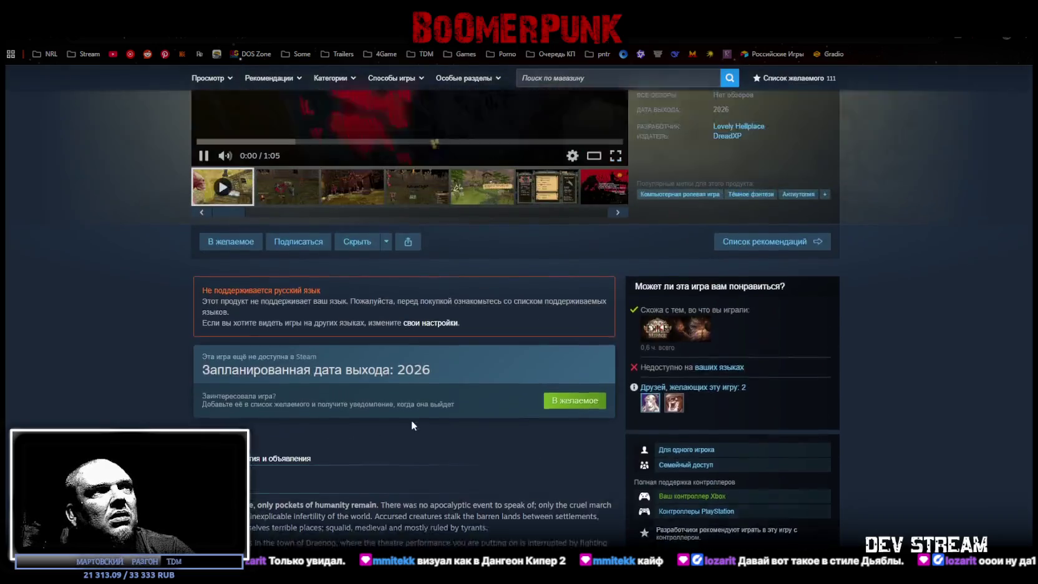
pyautogui.click(477, 359)
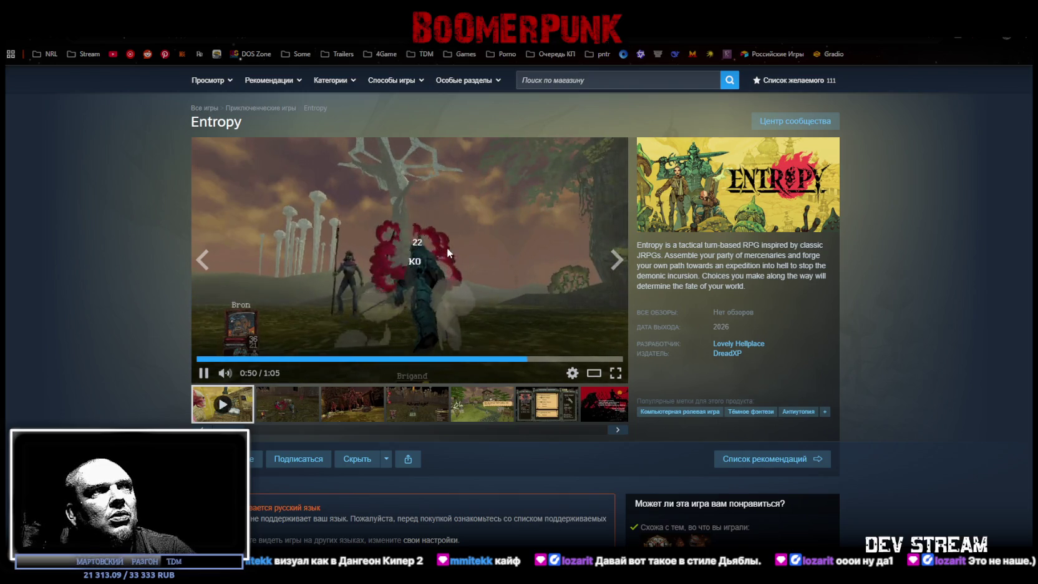
pyautogui.click(464, 247)
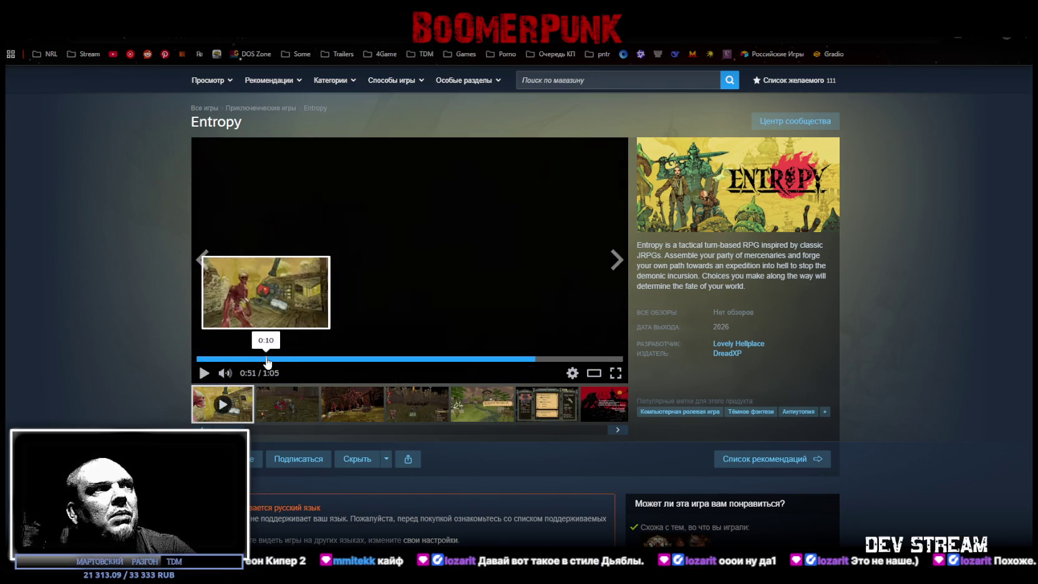
# Step: Scrub the trailer to 0:10, 0:32 and 0:48, then return to the RPG_WW_ZAVOZ board
pyautogui.click(267, 359)
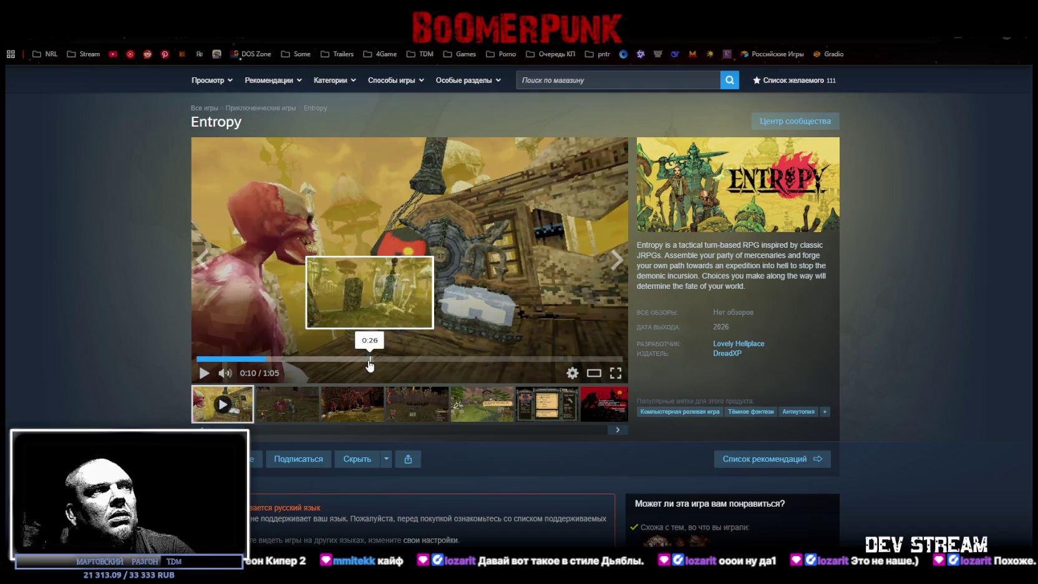
pyautogui.click(409, 359)
pyautogui.click(459, 360)
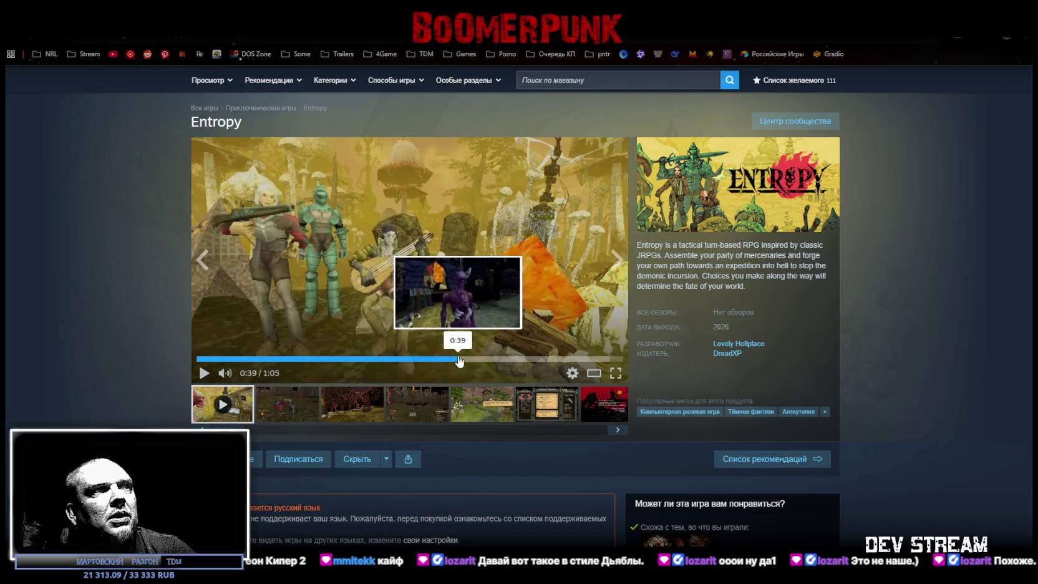
pyautogui.click(516, 359)
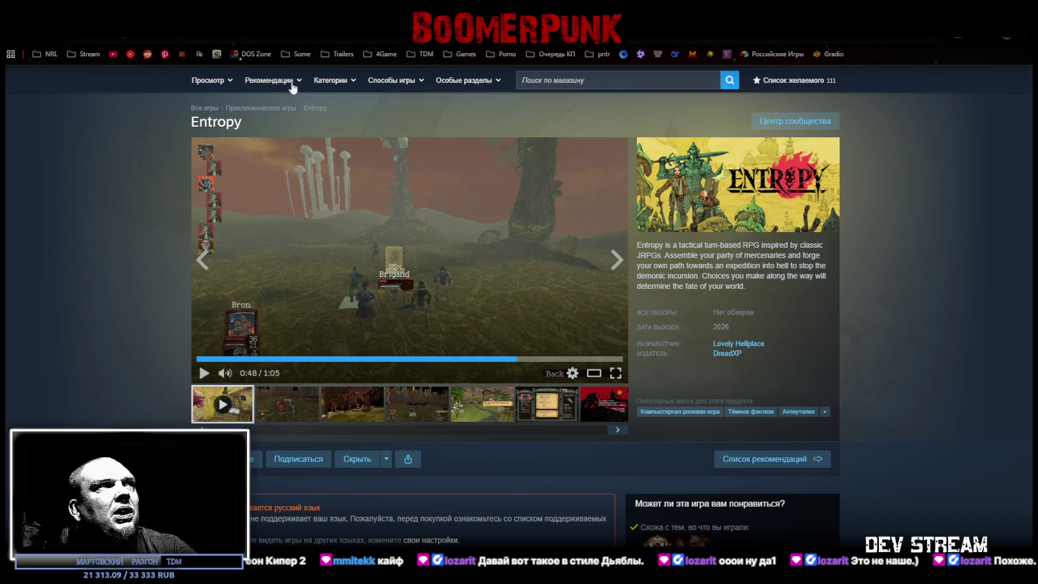
pyautogui.hotkey('ctrl', 'Tab')
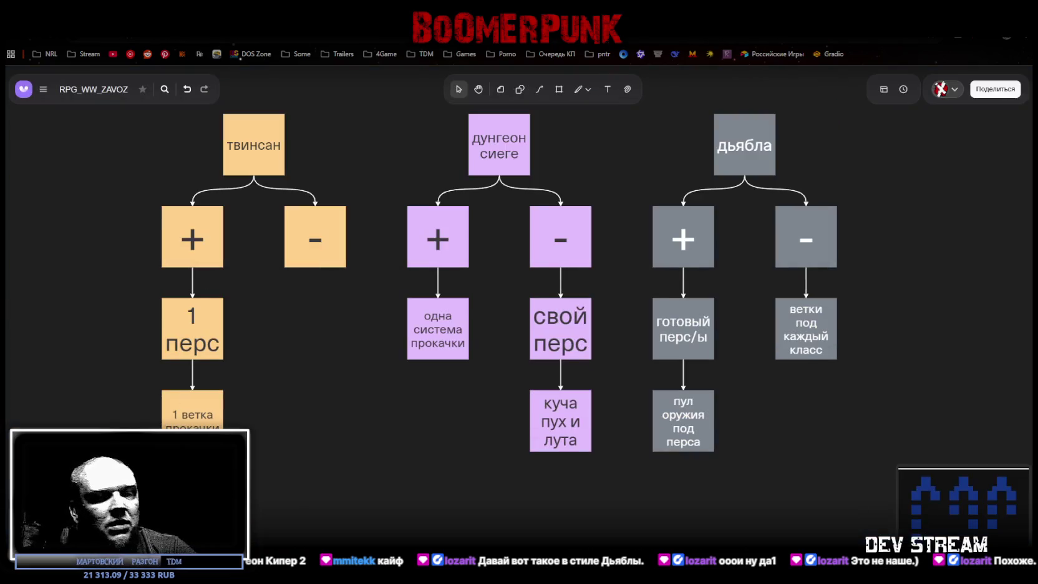